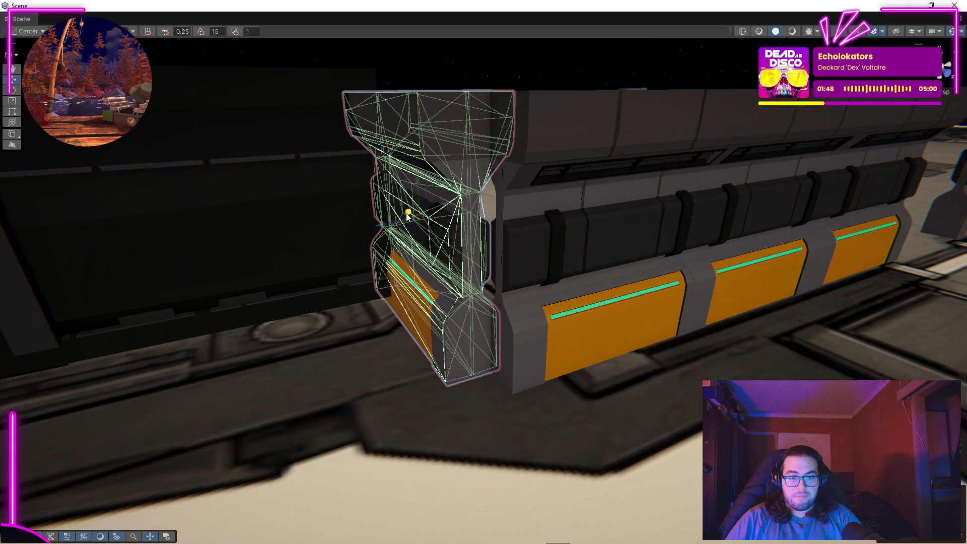
Butt the dark pillar block against the end of the orange-striped wall, then orbit to inspect it.
{"action": "left_click_drag", "start_coordinate": [408, 214], "coordinate": [618, 351]}
{"action": "left_click_drag", "start_coordinate": [529, 314], "coordinate": [435, 248]}
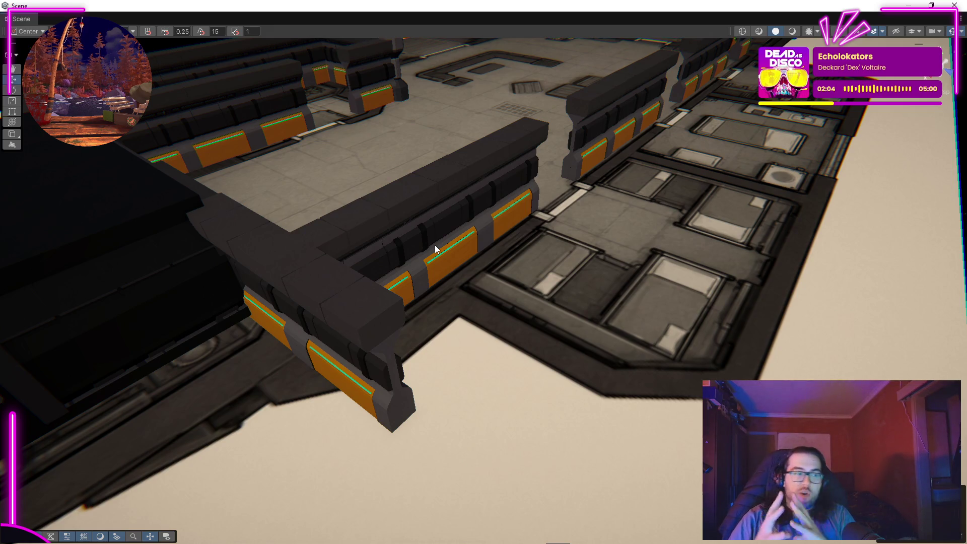
{"action": "scroll", "scroll_direction": "down", "scroll_amount": 3}
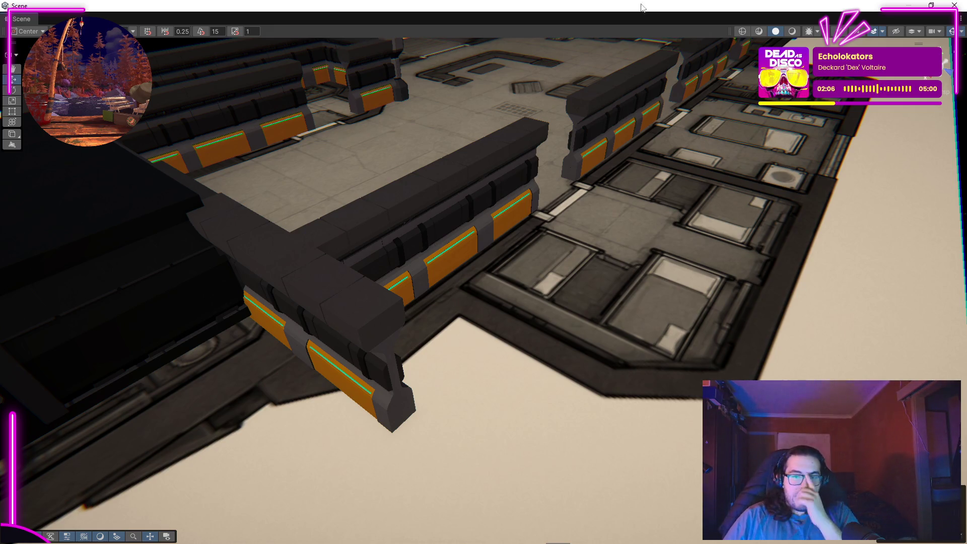
{"action": "left_click_drag", "start_coordinate": [434, 248], "coordinate": [374, 292]}
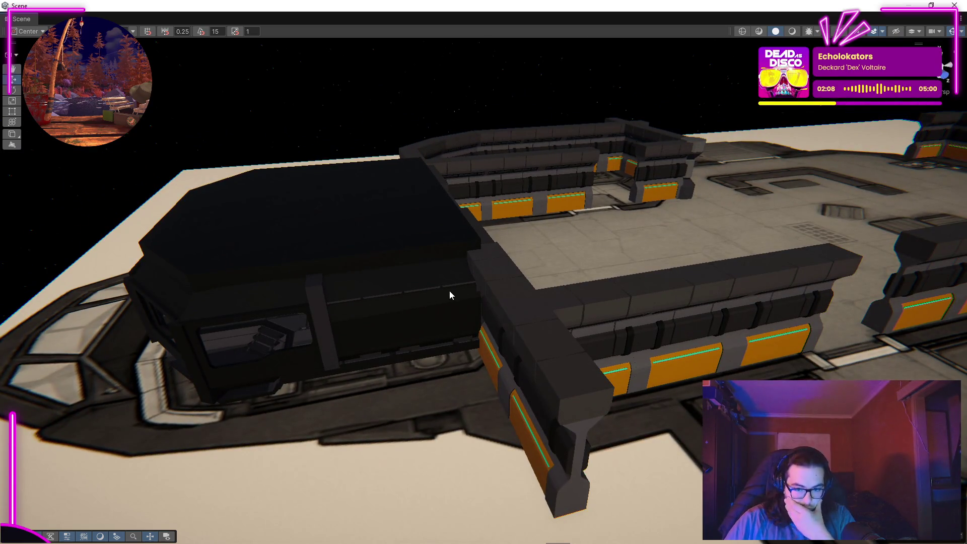
{"action": "left_click_drag", "start_coordinate": [518, 297], "coordinate": [755, 257]}
{"action": "key", "text": "s"}
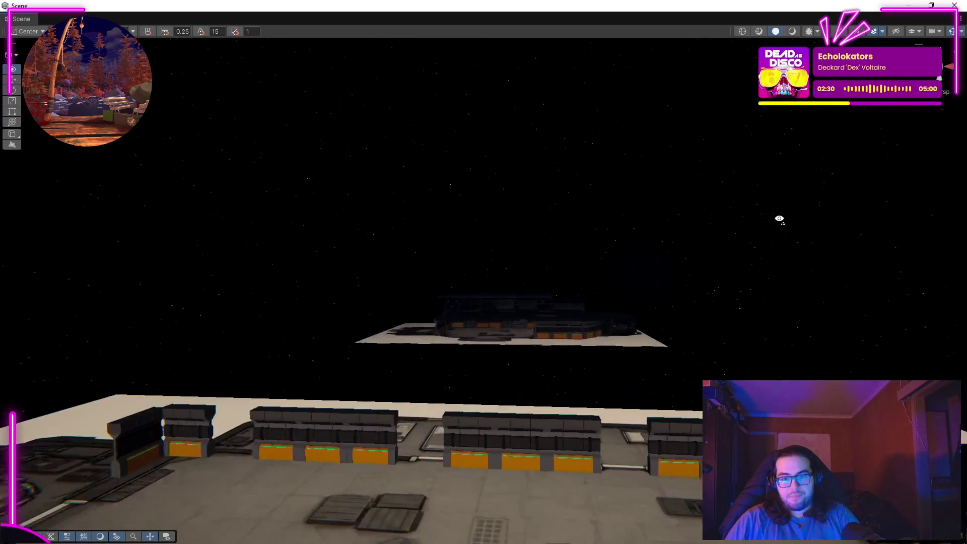
{"action": "left_click_drag", "start_coordinate": [785, 216], "coordinate": [797, 247]}
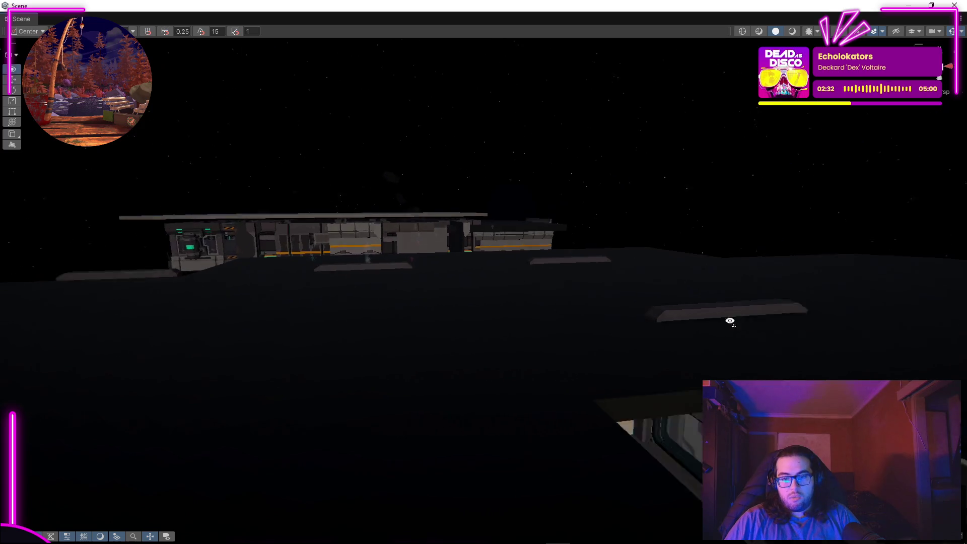
{"action": "left_click_drag", "start_coordinate": [628, 338], "coordinate": [20, 211]}
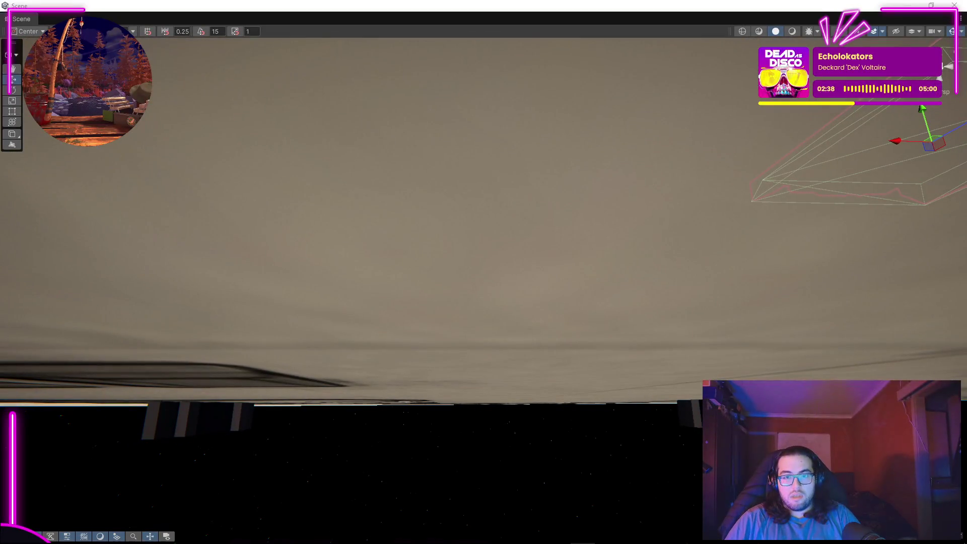
{"action": "left_click_drag", "start_coordinate": [383, 222], "coordinate": [587, 342]}
{"action": "left_click_drag", "start_coordinate": [522, 273], "coordinate": [517, 239]}
{"action": "left_click_drag", "start_coordinate": [675, 266], "coordinate": [557, 236]}
{"action": "left_click_drag", "start_coordinate": [667, 260], "coordinate": [649, 305]}
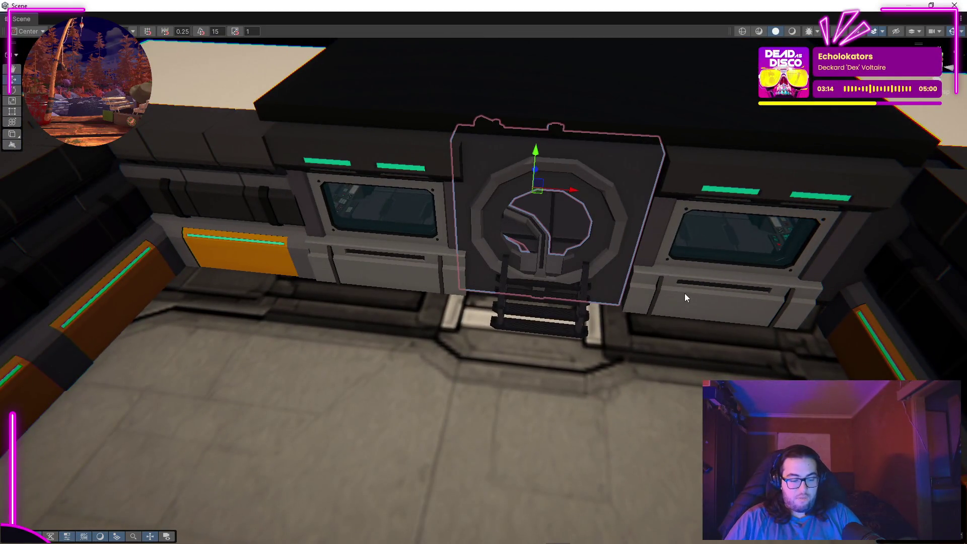
Move the round hatch door piece onto the deck, lay it flat, and frame it.
{"action": "left_click_drag", "start_coordinate": [548, 172], "coordinate": [614, 201]}
{"action": "left_click_drag", "start_coordinate": [55, 471], "coordinate": [745, 192]}
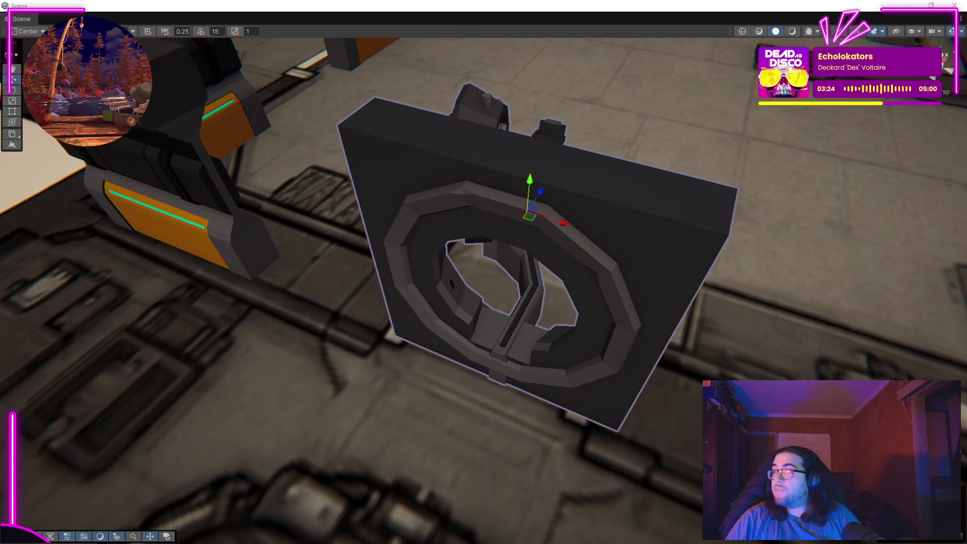
{"action": "key", "text": "ctrl+z"}
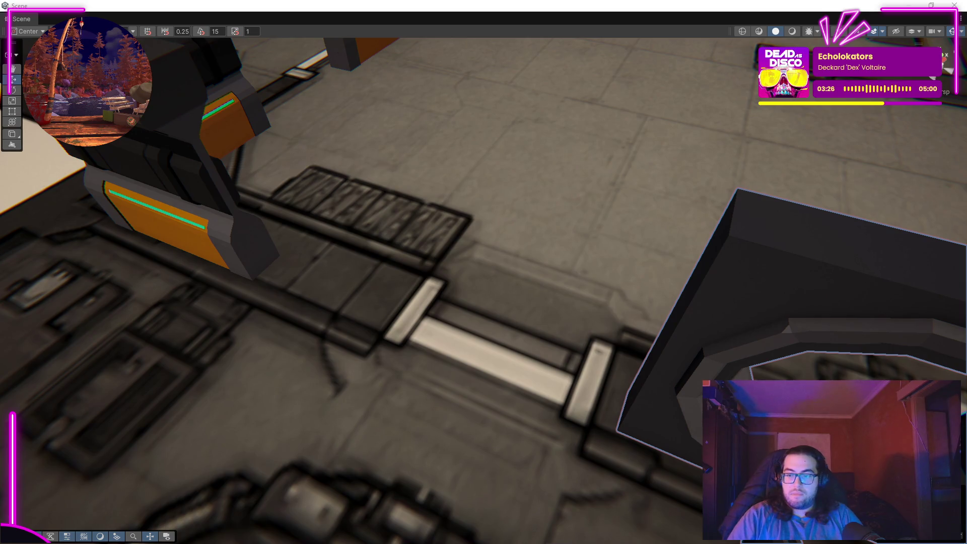
{"action": "key", "text": "f"}
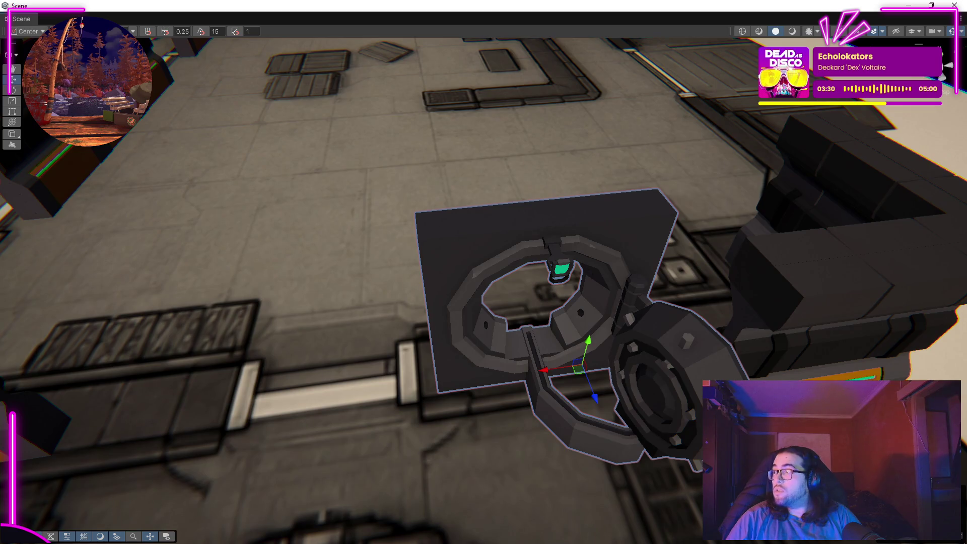
{"action": "key", "text": "ctrl+z"}
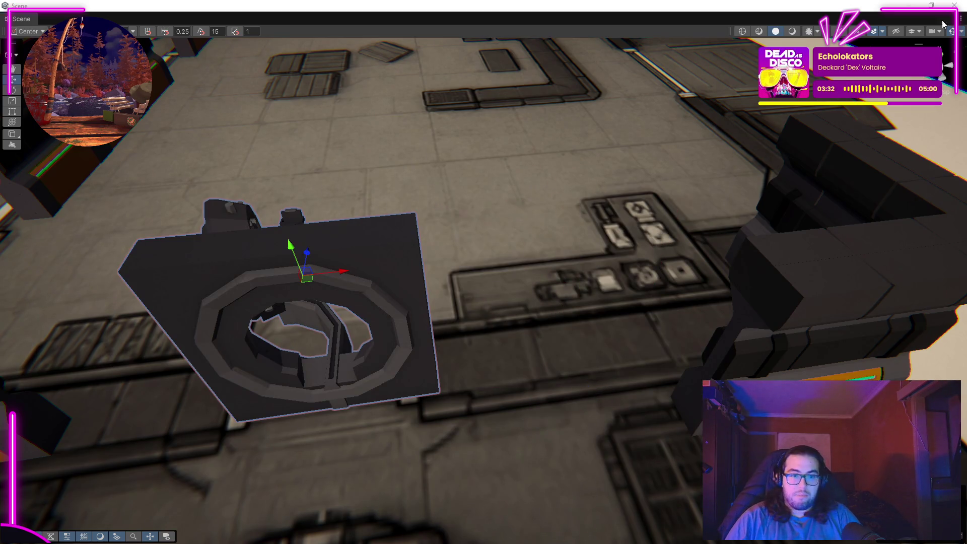
{"action": "left_click_drag", "start_coordinate": [538, 293], "coordinate": [422, 88]}
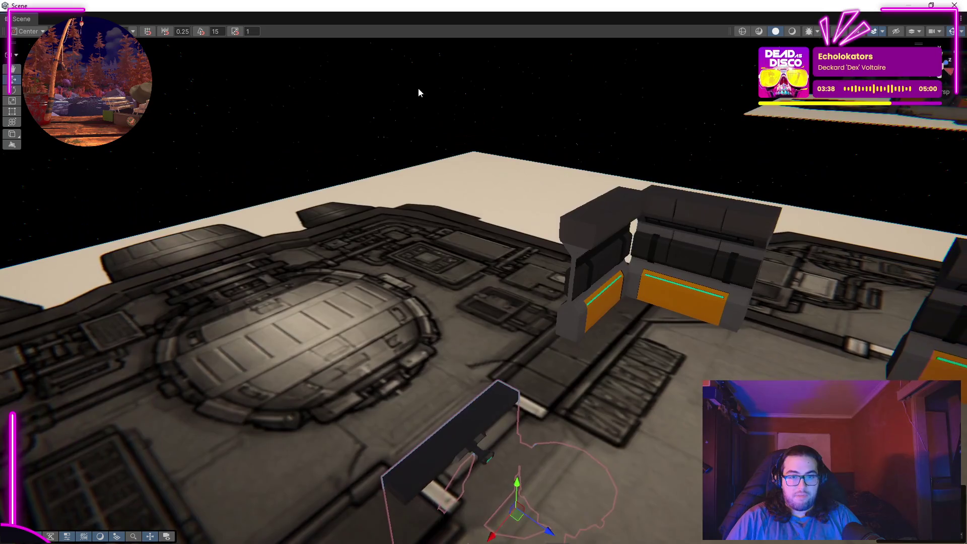
Duplicate the left orange-striped wall piece with Ctrl+D and slide the copy left in line.
{"action": "left_click_drag", "start_coordinate": [664, 406], "coordinate": [755, 272]}
{"action": "left_click", "coordinate": [553, 328]}
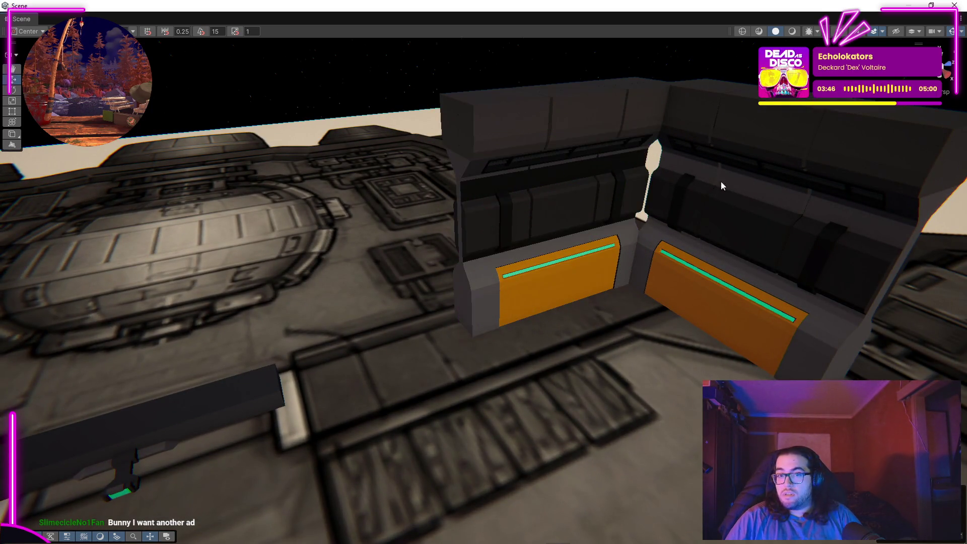
{"action": "left_click", "coordinate": [559, 166]}
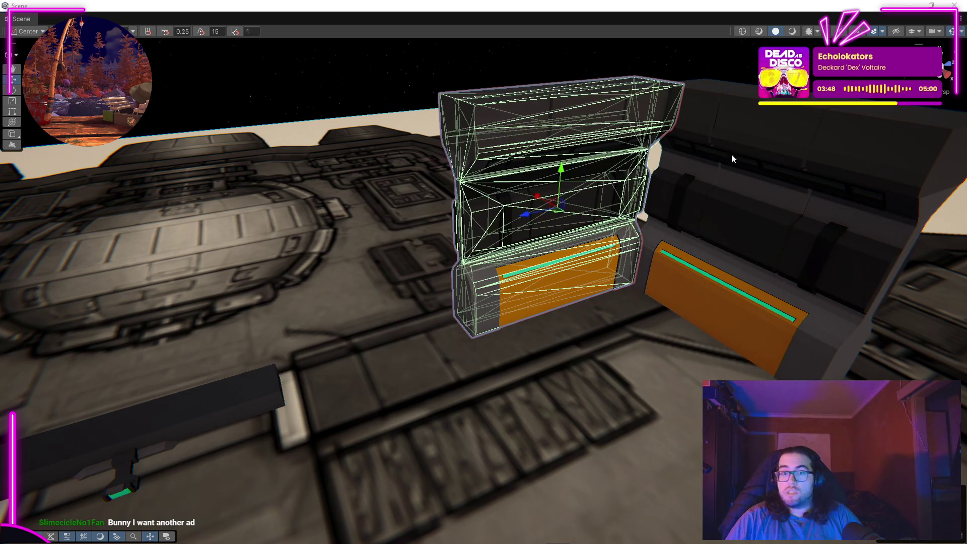
{"action": "key", "text": "ctrl+d"}
{"action": "left_click_drag", "start_coordinate": [529, 216], "coordinate": [344, 269]}
{"action": "left_click", "coordinate": [555, 189]}
Nudge the wall piece down into alignment with the neighbouring wall.
{"action": "left_click_drag", "start_coordinate": [554, 189], "coordinate": [493, 147]}
{"action": "left_click", "coordinate": [503, 263]}
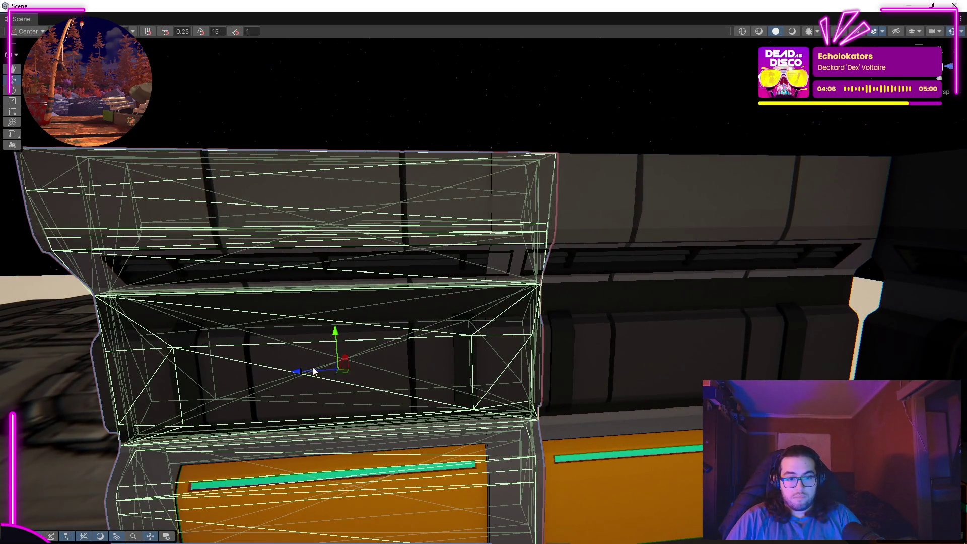
{"action": "left_click_drag", "start_coordinate": [345, 357], "coordinate": [235, 332]}
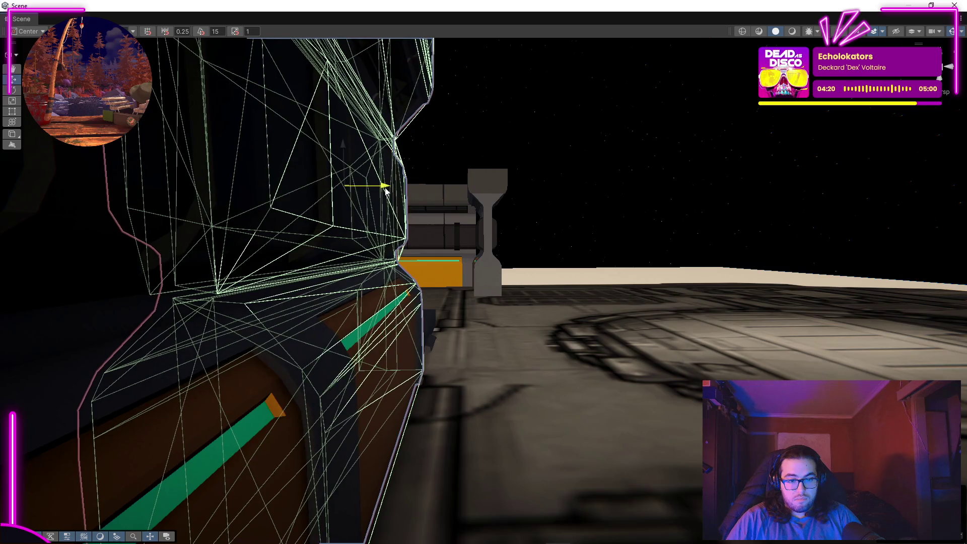
{"action": "left_click_drag", "start_coordinate": [725, 193], "coordinate": [904, 165]}
{"action": "key", "text": "w"}
{"action": "left_click_drag", "start_coordinate": [107, 229], "coordinate": [959, 234]}
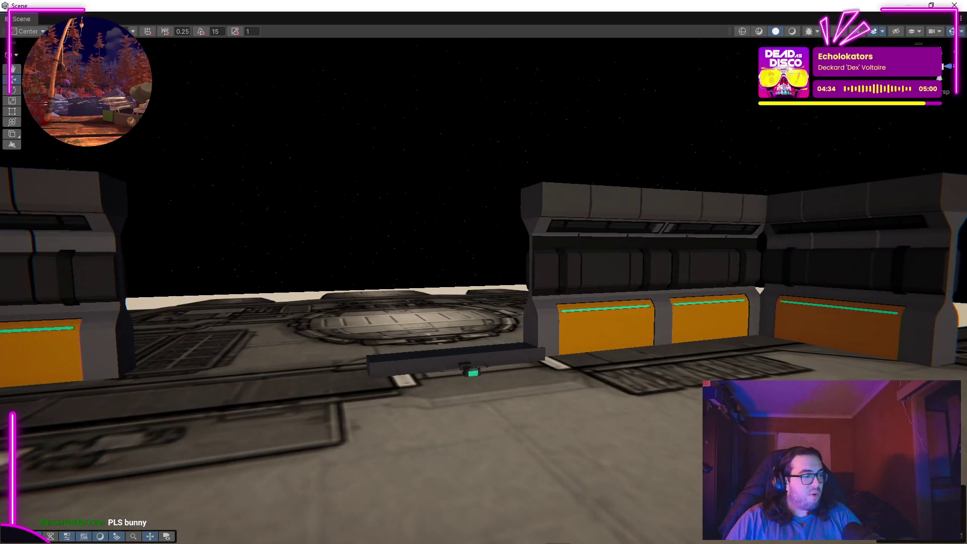
{"action": "right_click", "coordinate": [529, 282]}
{"action": "left_click_drag", "start_coordinate": [673, 255], "coordinate": [499, 205]}
{"action": "left_click", "coordinate": [450, 391]}
{"action": "left_click_drag", "start_coordinate": [450, 390], "coordinate": [522, 259]}
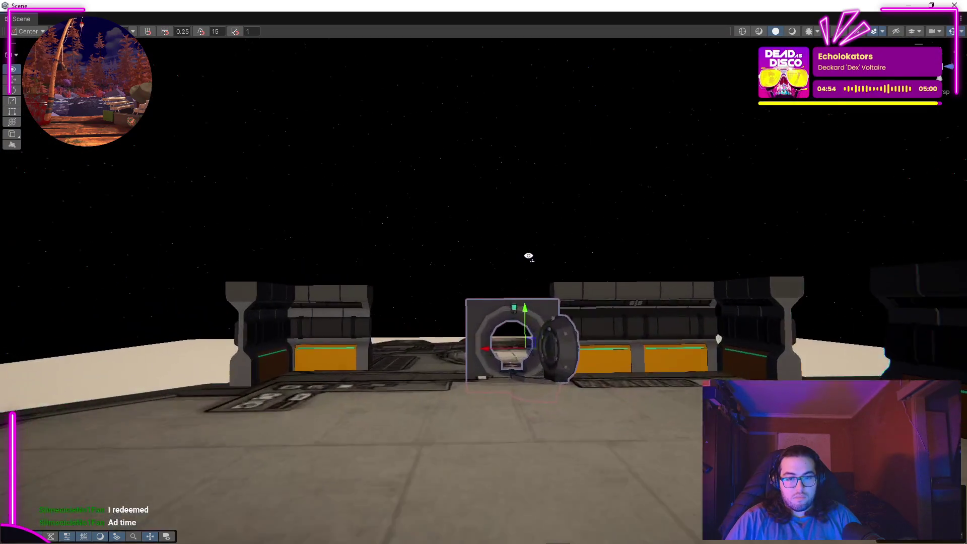
{"action": "scroll", "scroll_direction": "up", "scroll_amount": 3}
{"action": "scroll", "scroll_direction": "up", "scroll_amount": 3}
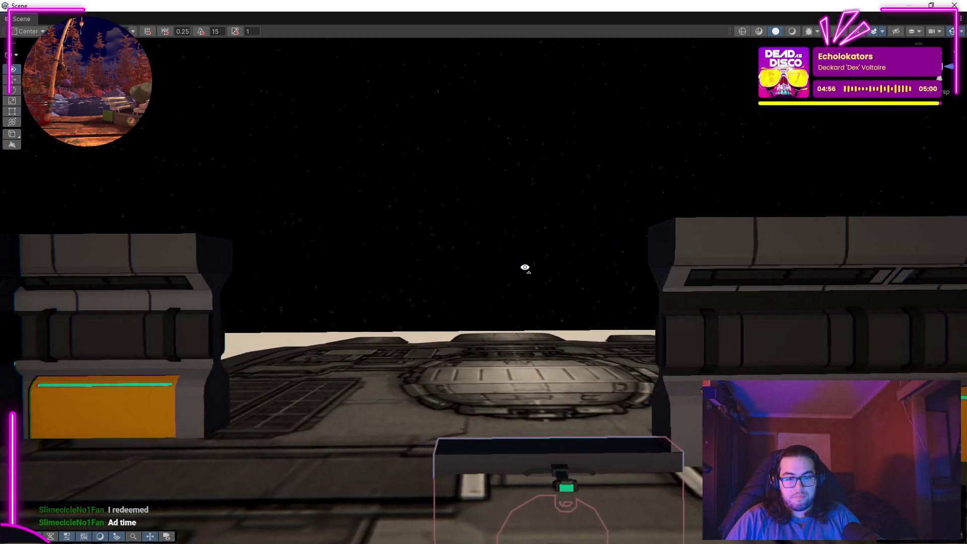
{"action": "left_click_drag", "start_coordinate": [362, 308], "coordinate": [569, 347]}
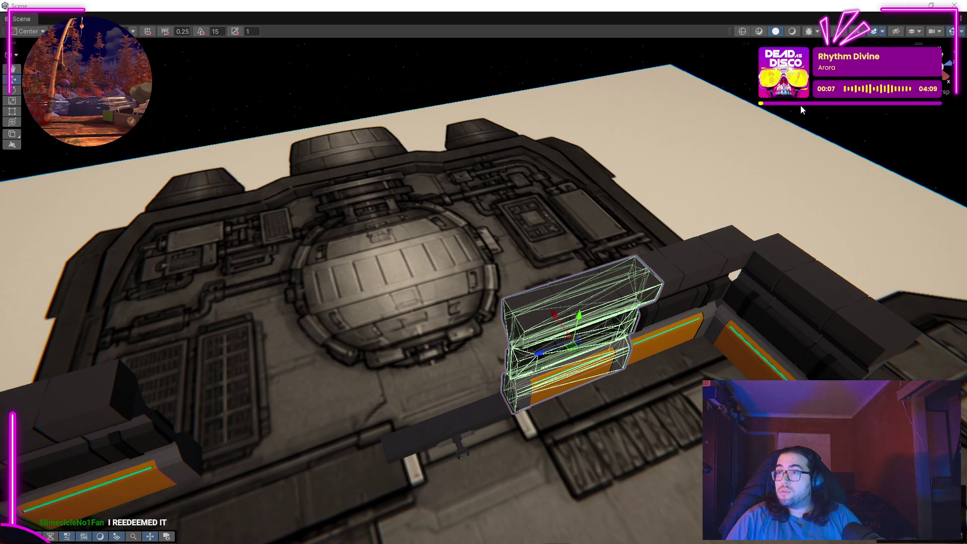
Slide the orange-striped wall piece left along its length toward the corner.
{"action": "scroll", "scroll_direction": "up", "scroll_amount": 3}
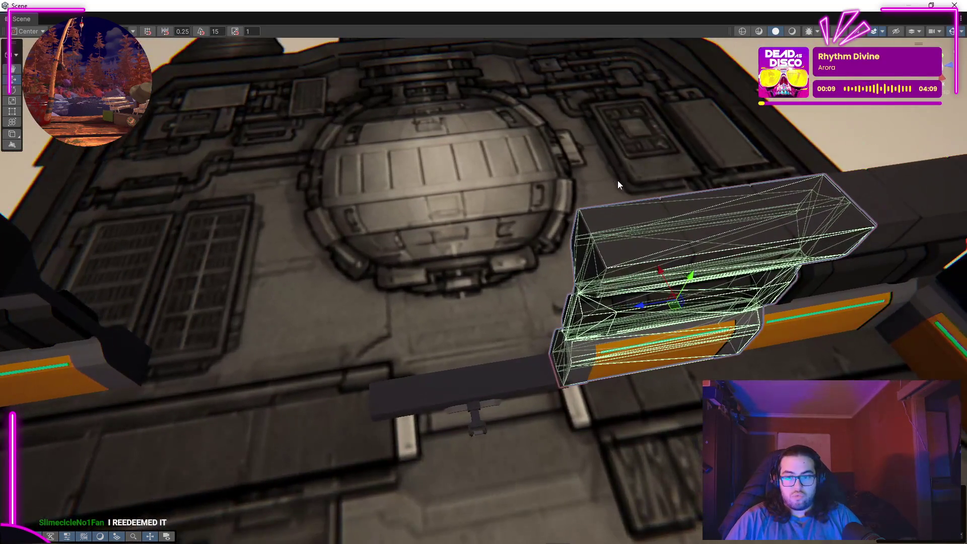
{"action": "left_click_drag", "start_coordinate": [648, 308], "coordinate": [195, 366]}
{"action": "left_click_drag", "start_coordinate": [334, 294], "coordinate": [385, 233]}
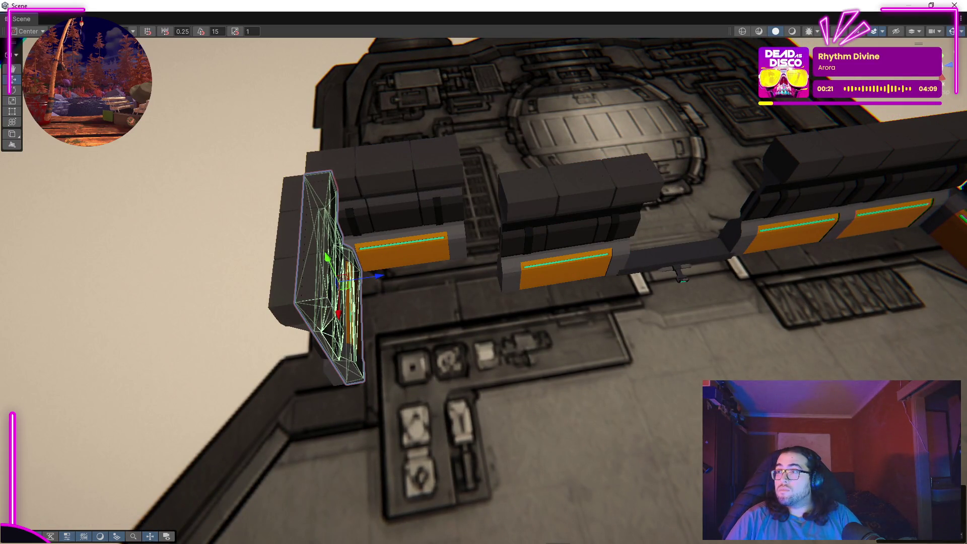
{"action": "left_click_drag", "start_coordinate": [790, 98], "coordinate": [532, 307]}
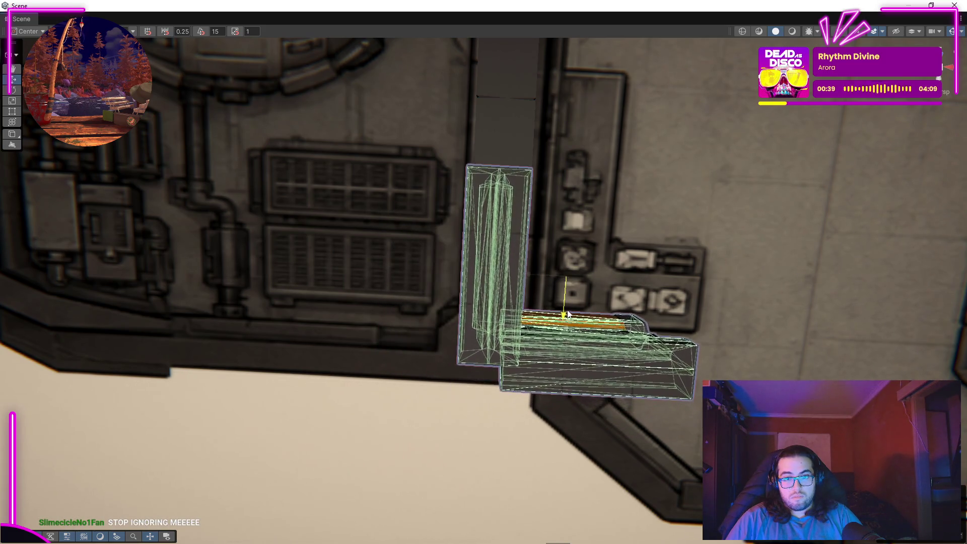
{"action": "left_click_drag", "start_coordinate": [664, 257], "coordinate": [391, 299]}
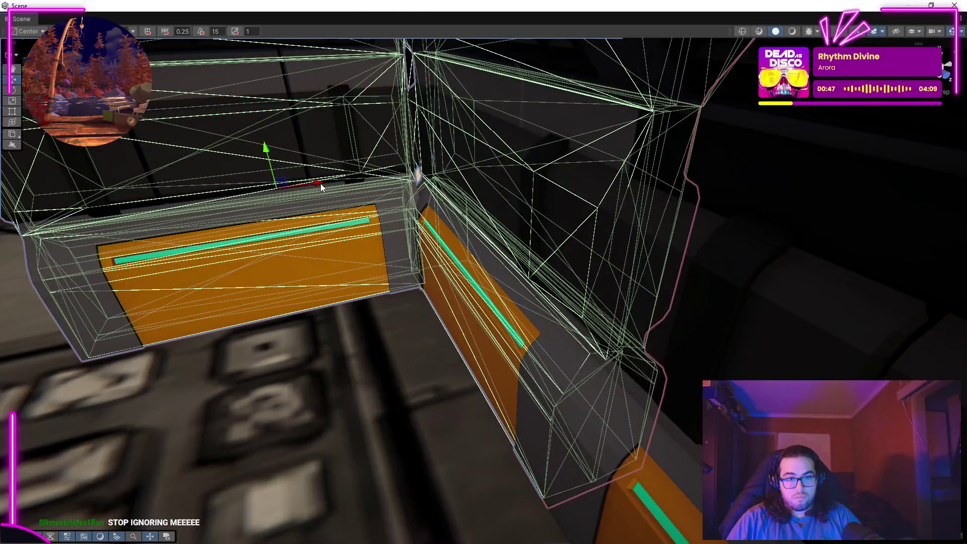
Vertex-snap the wall piece flush against the corner piece and clear the selection.
{"action": "left_click", "coordinate": [320, 183]}
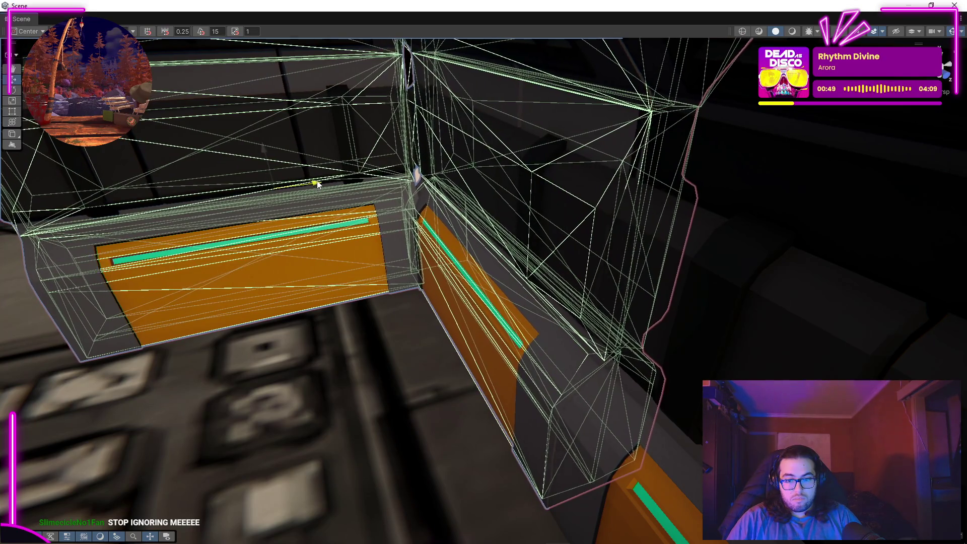
{"action": "left_click_drag", "start_coordinate": [425, 278], "coordinate": [407, 329]}
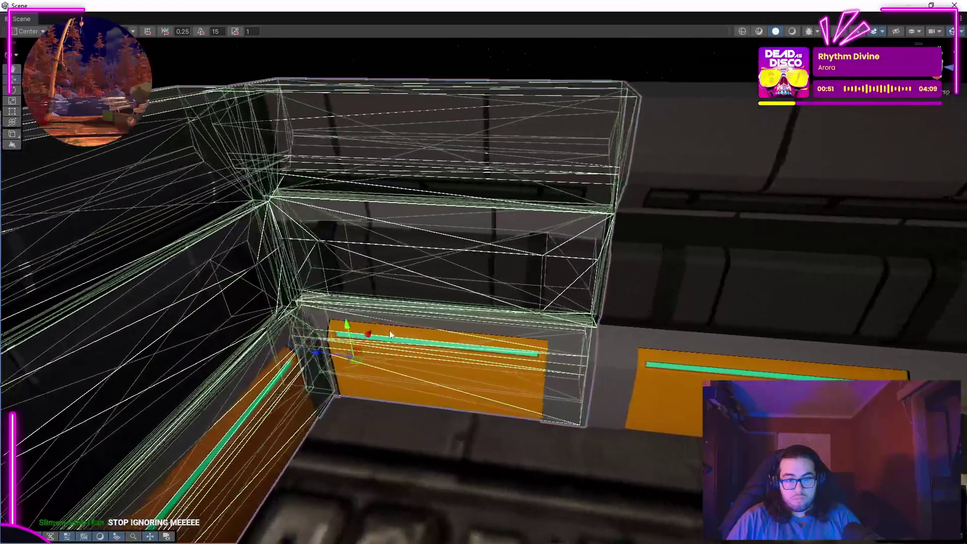
{"action": "left_click_drag", "start_coordinate": [318, 358], "coordinate": [315, 346]}
{"action": "left_click_drag", "start_coordinate": [398, 368], "coordinate": [633, 362]}
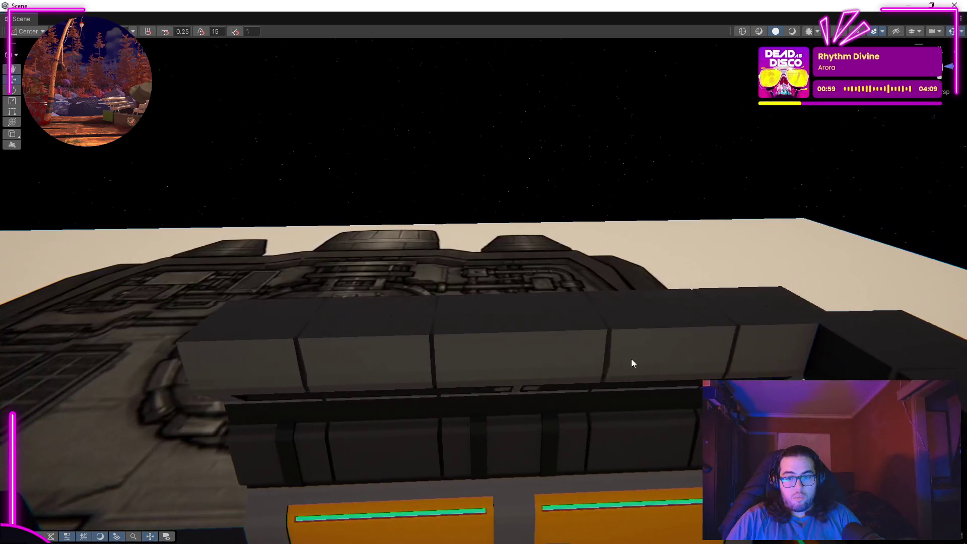
{"action": "left_click_drag", "start_coordinate": [524, 369], "coordinate": [500, 381]}
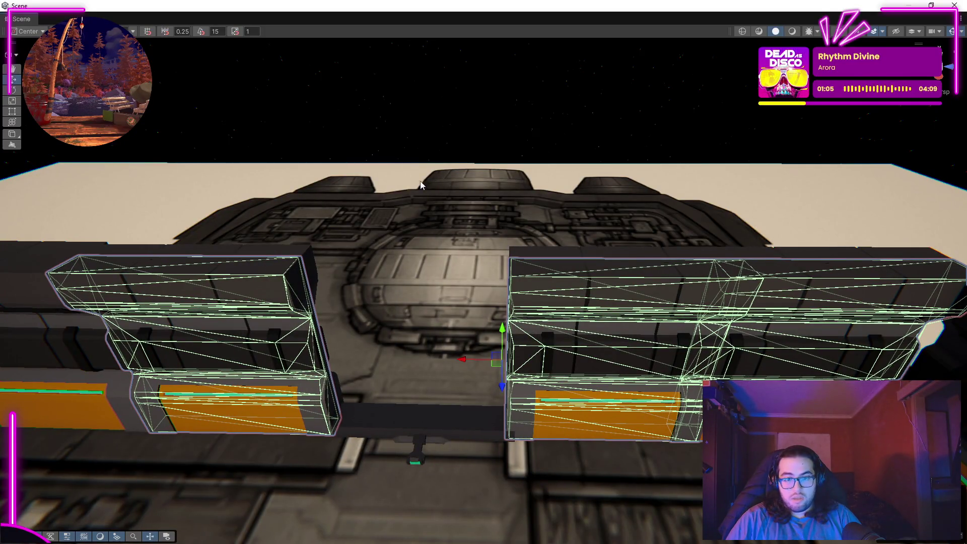
{"action": "left_click", "coordinate": [483, 202]}
{"action": "left_click_drag", "start_coordinate": [483, 202], "coordinate": [833, 214]}
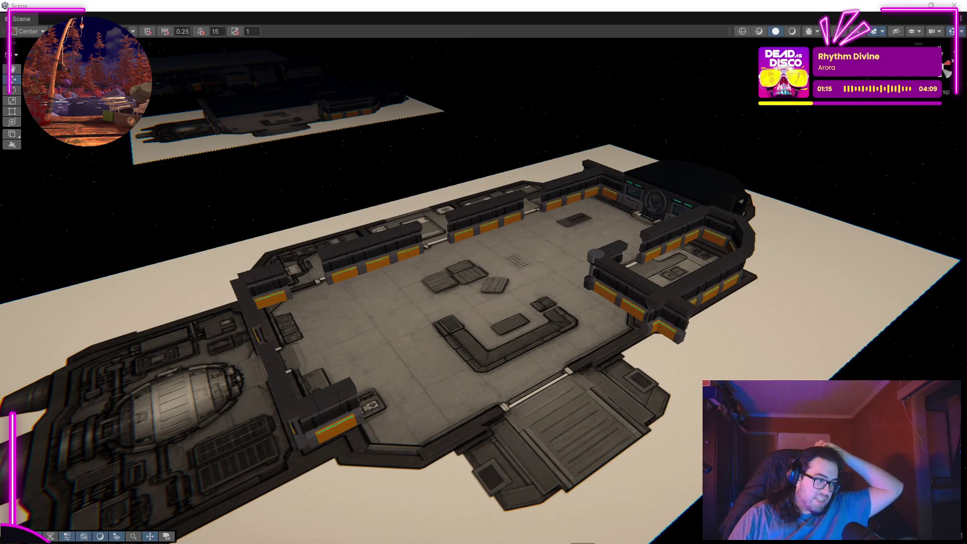
{"action": "right_click", "coordinate": [497, 142]}
{"action": "left_click_drag", "start_coordinate": [344, 150], "coordinate": [509, 267]}
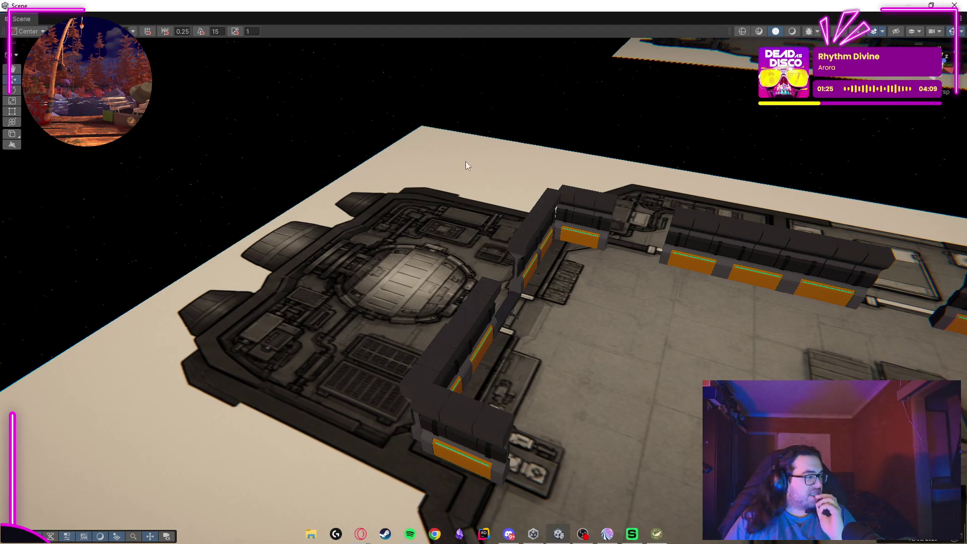
{"action": "left_click_drag", "start_coordinate": [479, 372], "coordinate": [533, 376]}
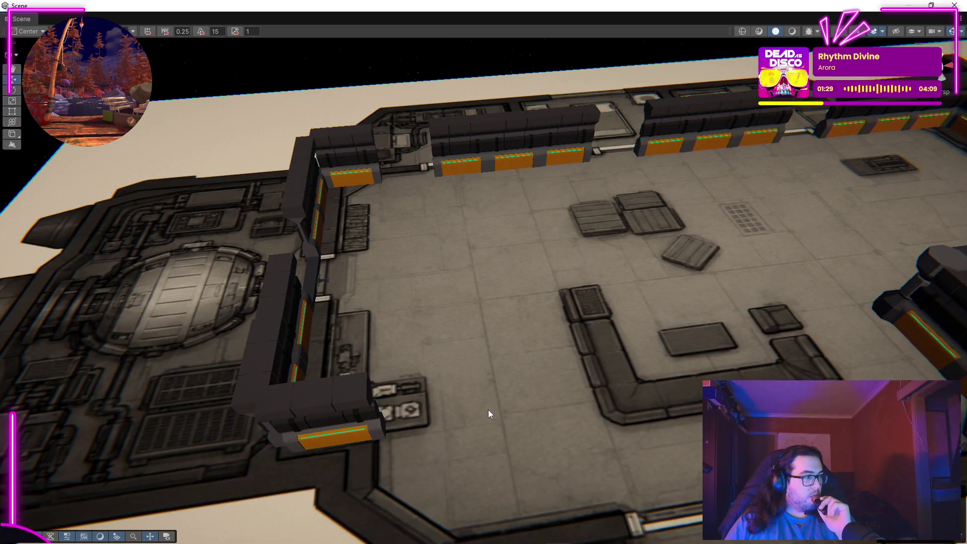
{"action": "left_click_drag", "start_coordinate": [488, 346], "coordinate": [583, 251]}
Slide the orange-striped wall module sideways along the hull wall on its X axis.
{"action": "scroll", "scroll_direction": "up", "scroll_amount": 3}
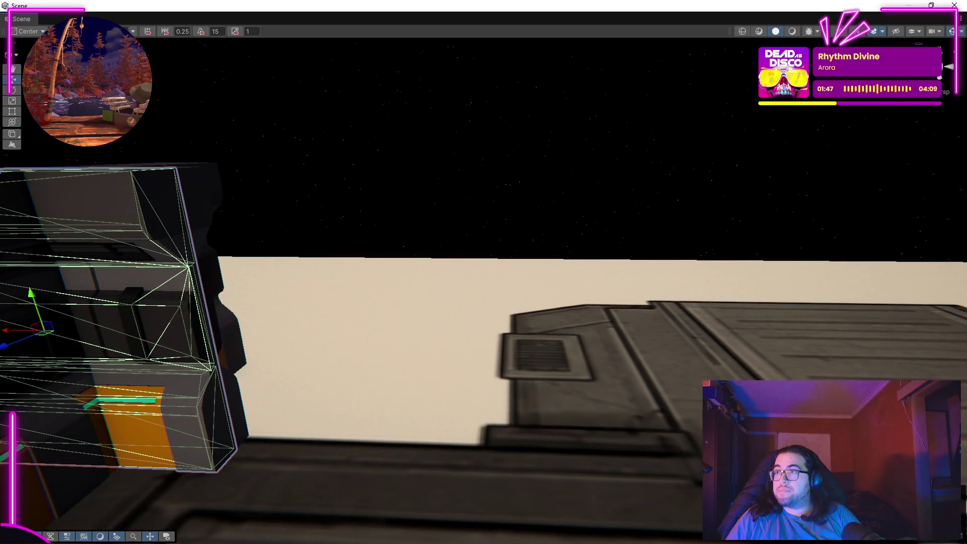
{"action": "left_click_drag", "start_coordinate": [728, 102], "coordinate": [727, 153]}
{"action": "left_click_drag", "start_coordinate": [217, 272], "coordinate": [413, 295]}
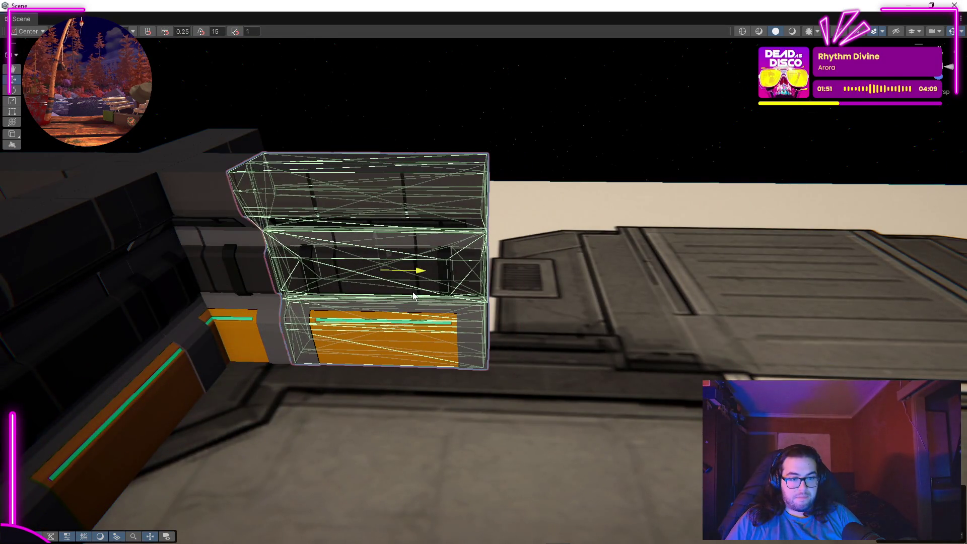
{"action": "left_click_drag", "start_coordinate": [551, 286], "coordinate": [405, 284]}
{"action": "left_click_drag", "start_coordinate": [293, 280], "coordinate": [482, 293]}
{"action": "left_click_drag", "start_coordinate": [569, 280], "coordinate": [418, 278]}
{"action": "key", "text": "Right"}
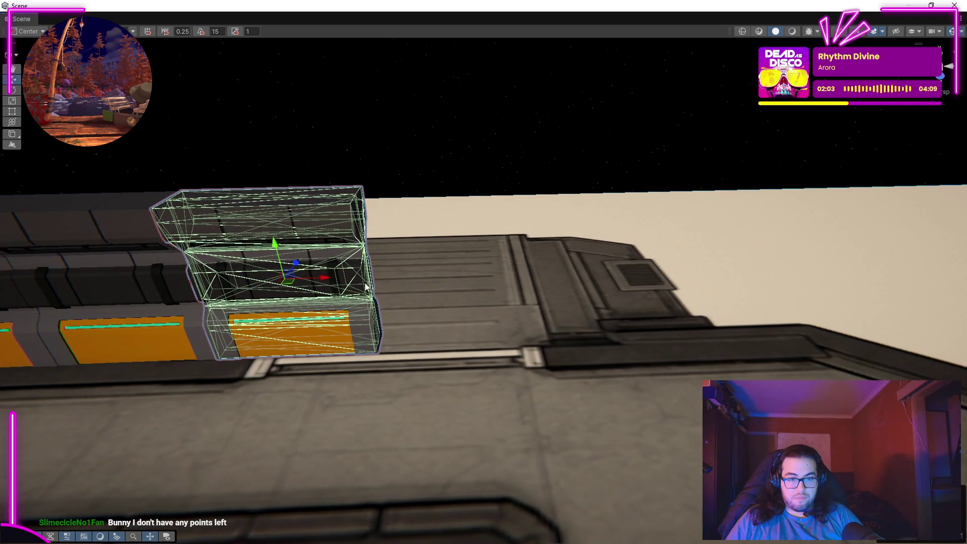
{"action": "key", "text": "Left"}
{"action": "key", "text": "Right"}
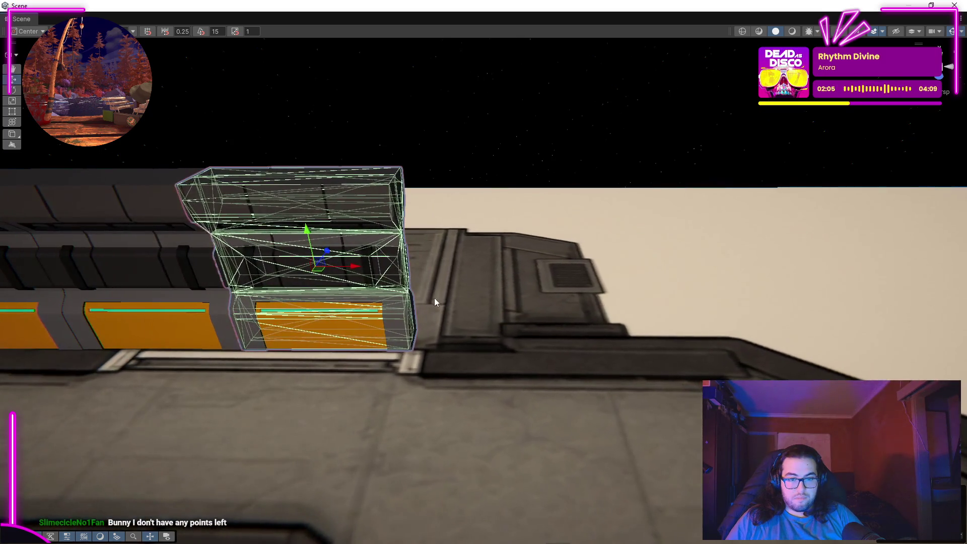
{"action": "left_click_drag", "start_coordinate": [356, 269], "coordinate": [727, 269]}
{"action": "left_click_drag", "start_coordinate": [286, 292], "coordinate": [594, 281]}
Rotate the module on Y to face the room and move it into the wall gap.
{"action": "scroll", "scroll_direction": "up", "scroll_amount": 3}
{"action": "left_click_drag", "start_coordinate": [367, 321], "coordinate": [501, 303]}
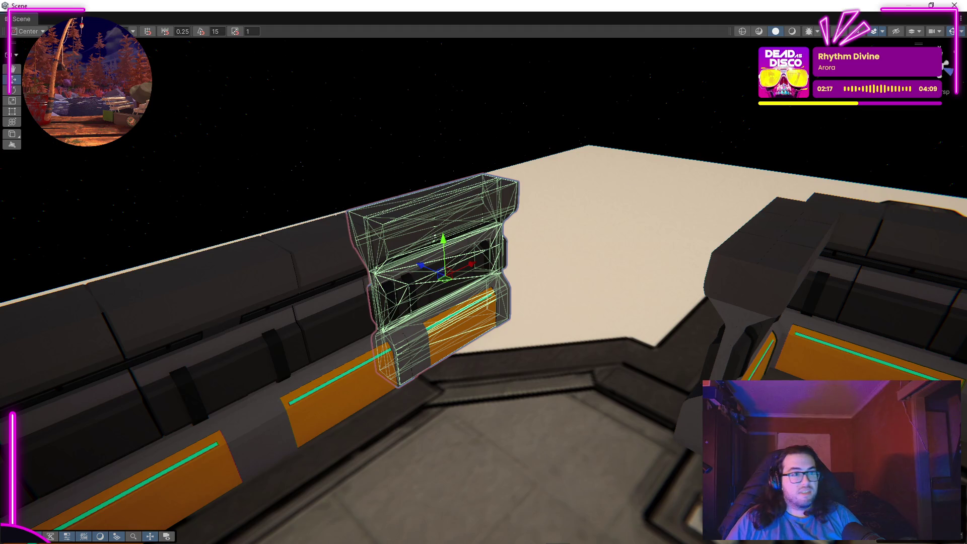
{"action": "left_click_drag", "start_coordinate": [481, 286], "coordinate": [459, 291]}
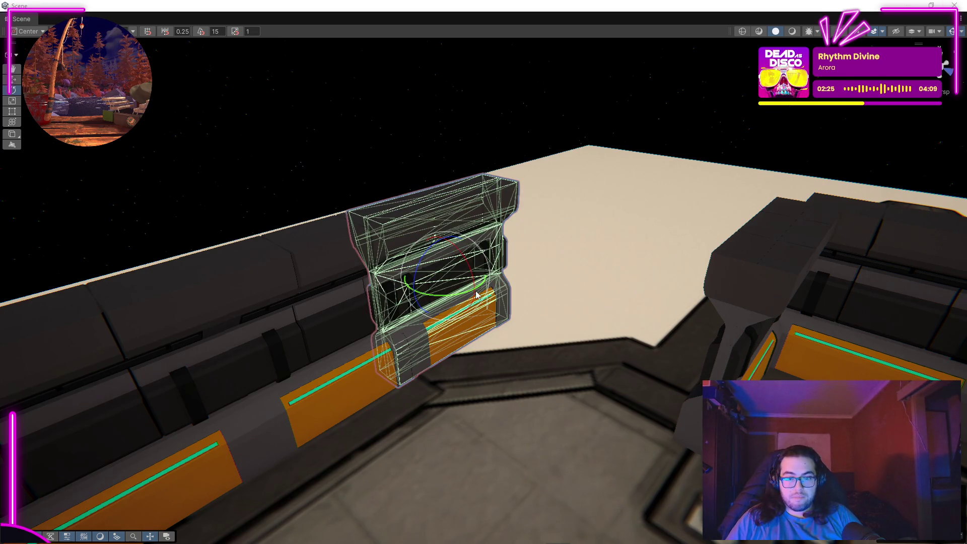
{"action": "left_click_drag", "start_coordinate": [479, 289], "coordinate": [449, 302]}
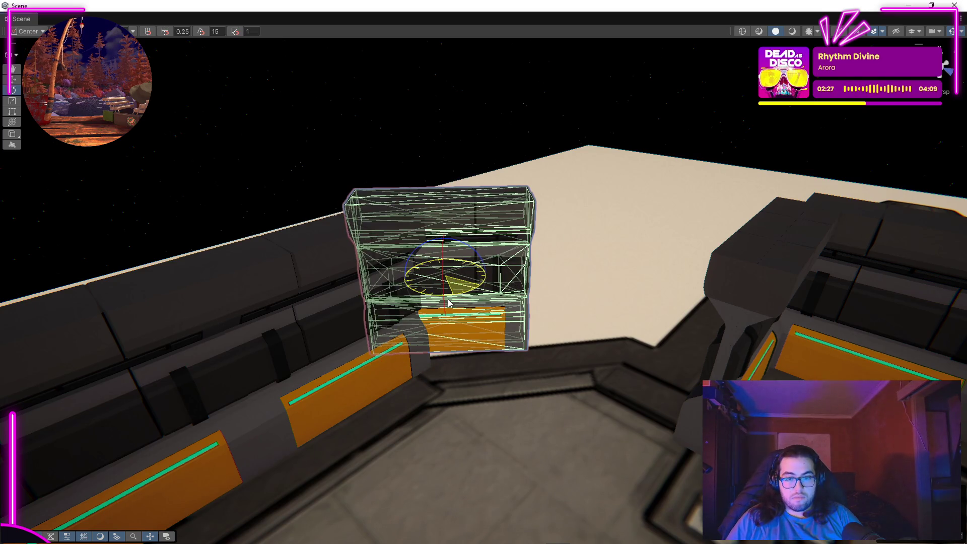
{"action": "left_click", "coordinate": [16, 81]}
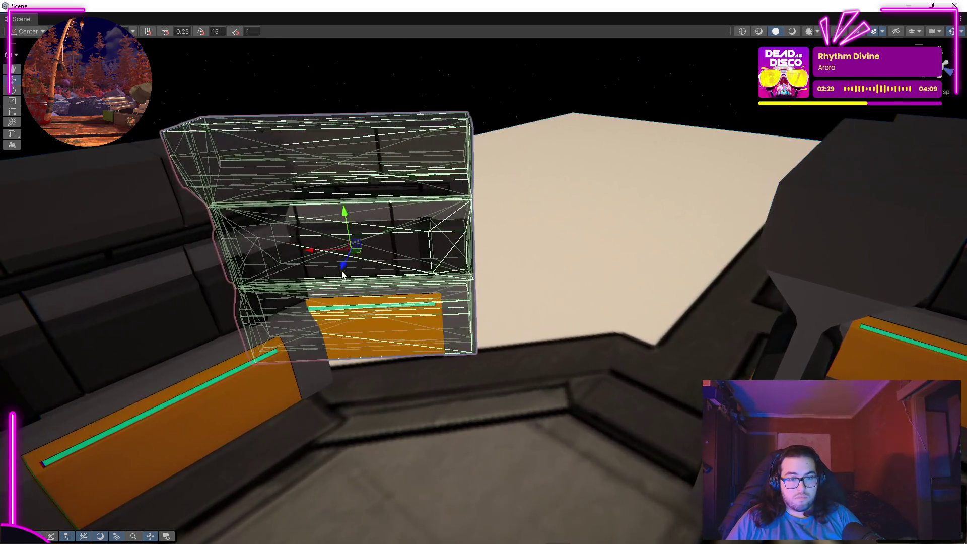
{"action": "left_click_drag", "start_coordinate": [306, 291], "coordinate": [422, 282]}
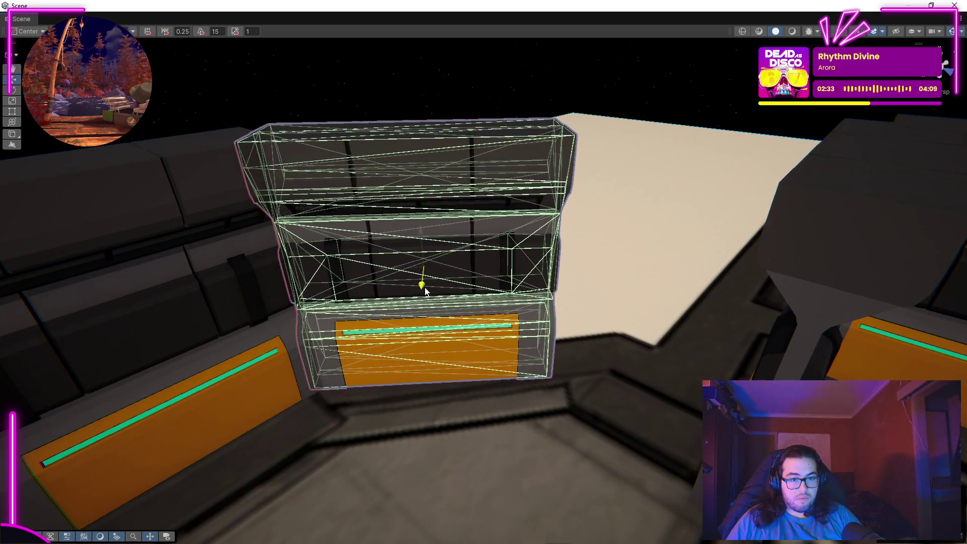
Fly the view across the level to look at the module beside the wall blocks.
{"action": "scroll", "scroll_direction": "up", "scroll_amount": 3}
{"action": "scroll", "scroll_direction": "down", "scroll_amount": 3}
{"action": "scroll", "scroll_direction": "up", "scroll_amount": 3}
{"action": "scroll", "scroll_direction": "down", "scroll_amount": 3}
{"action": "left_click_drag", "start_coordinate": [377, 236], "coordinate": [432, 344]}
{"action": "scroll", "scroll_direction": "down", "scroll_amount": 3}
{"action": "scroll", "scroll_direction": "up", "scroll_amount": 3}
{"action": "scroll", "scroll_direction": "down", "scroll_amount": 3}
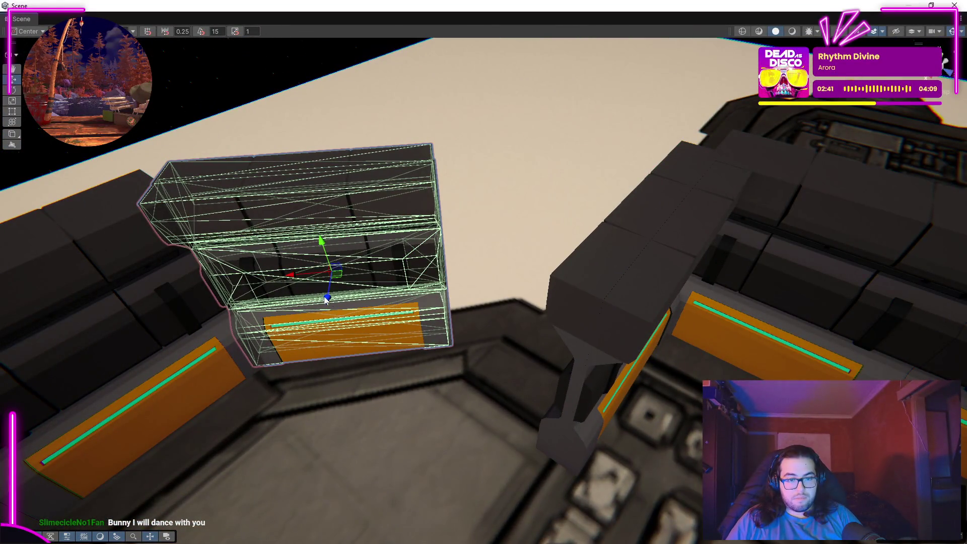
{"action": "left_click_drag", "start_coordinate": [326, 304], "coordinate": [515, 330]}
{"action": "left_click_drag", "start_coordinate": [609, 239], "coordinate": [217, 130]}
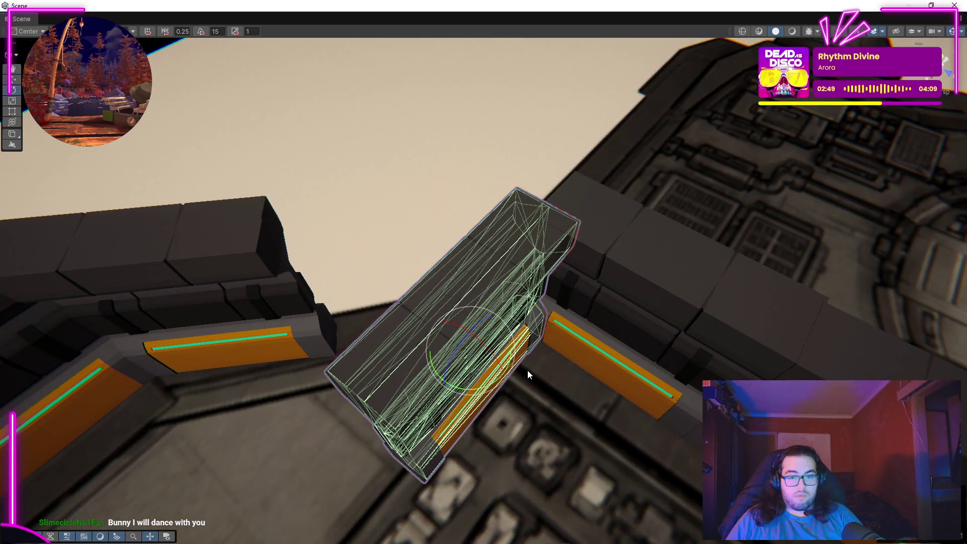
Straighten the module from diagonal and select the whole stacked module including its top block.
{"action": "left_click_drag", "start_coordinate": [496, 383], "coordinate": [412, 381]}
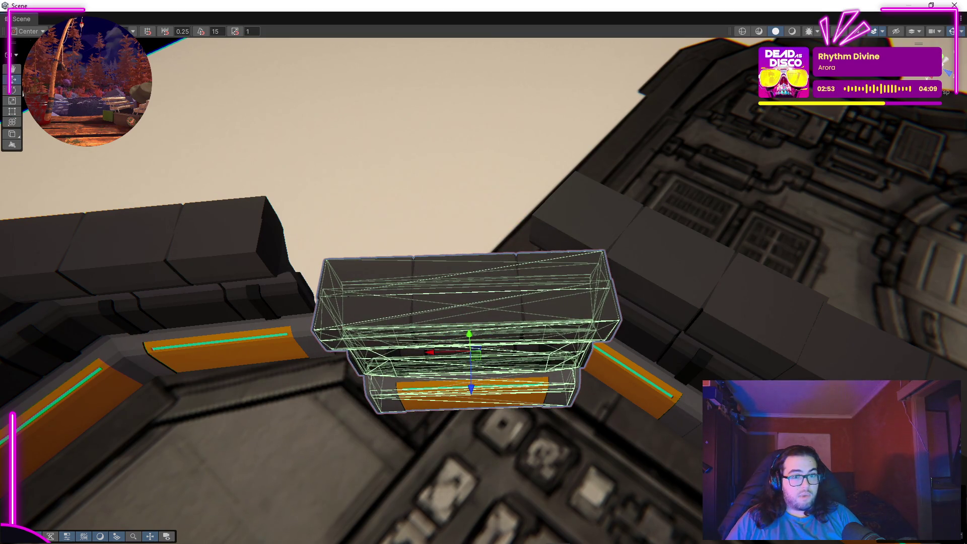
{"action": "left_click_drag", "start_coordinate": [472, 389], "coordinate": [395, 271]}
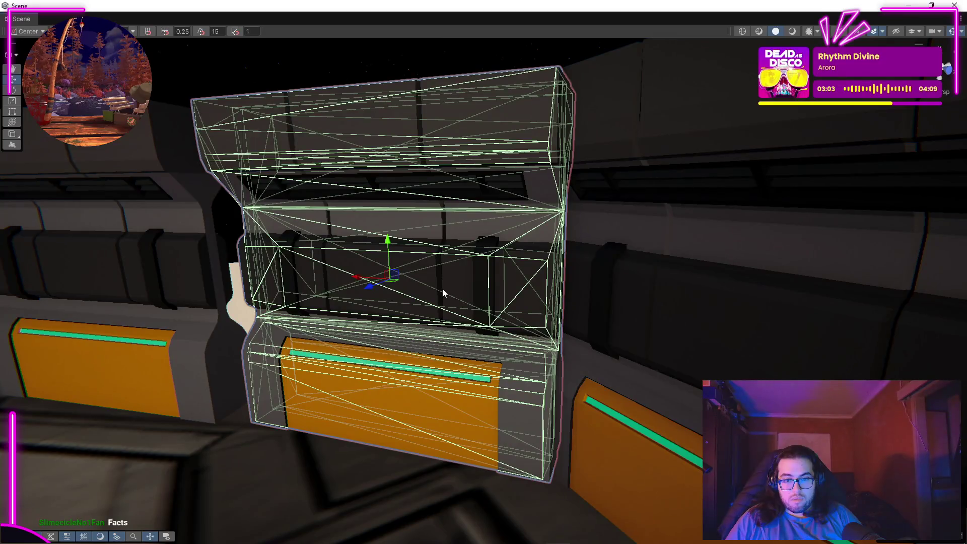
{"action": "left_click_drag", "start_coordinate": [725, 277], "coordinate": [738, 265]}
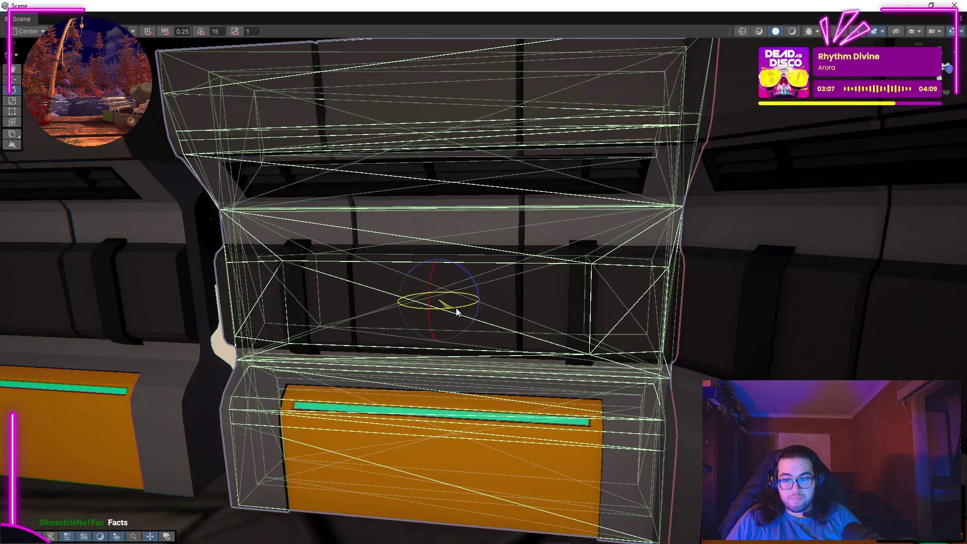
{"action": "left_click_drag", "start_coordinate": [457, 307], "coordinate": [454, 188]}
{"action": "left_click", "coordinate": [454, 188]}
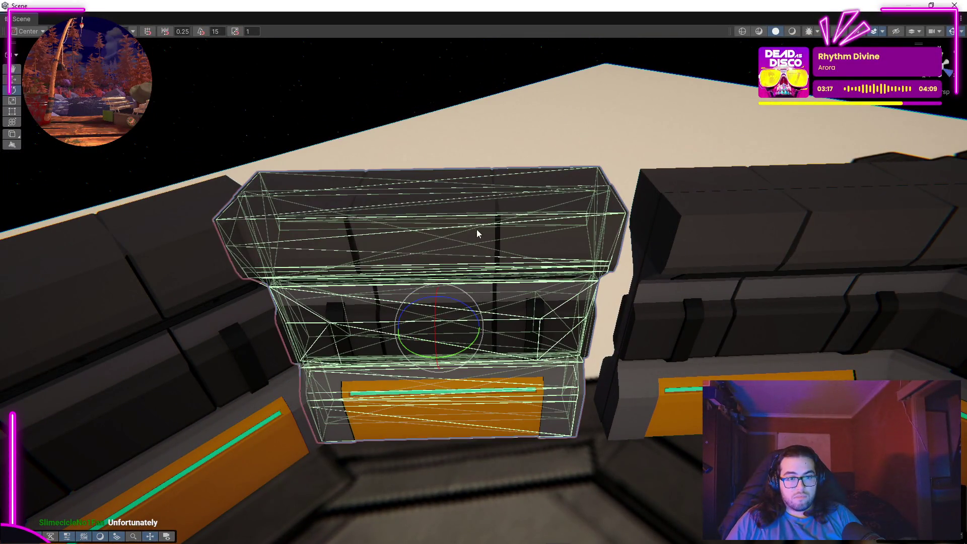
Nudge the stacked module left and right along X until the gap closes, framing it to check.
{"action": "left_click_drag", "start_coordinate": [417, 334], "coordinate": [311, 327]}
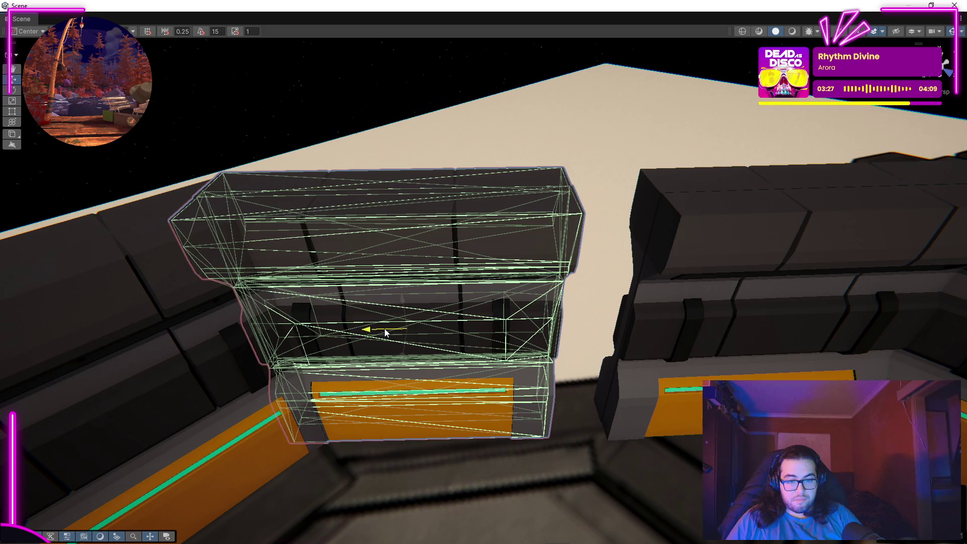
{"action": "left_click_drag", "start_coordinate": [384, 333], "coordinate": [534, 265]}
{"action": "scroll", "scroll_direction": "down", "scroll_amount": 3}
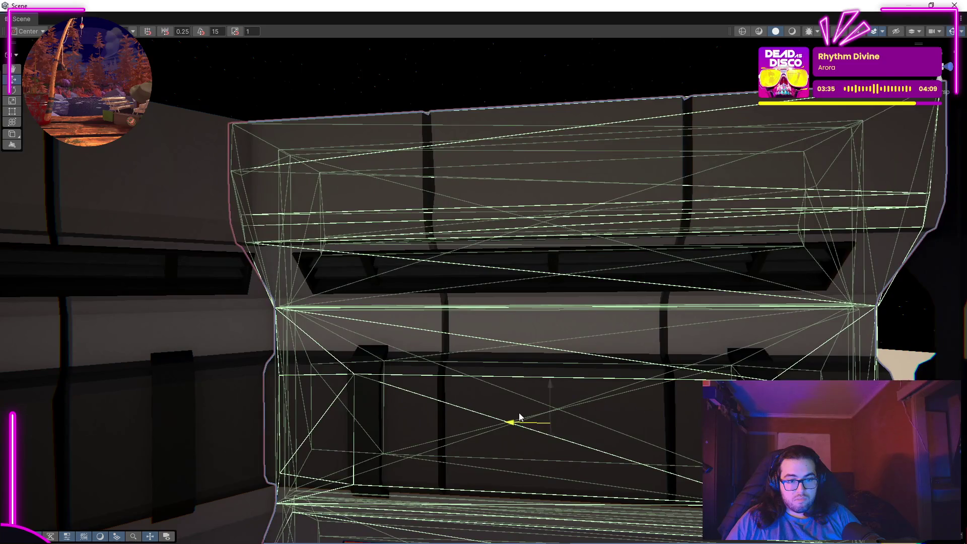
{"action": "left_click_drag", "start_coordinate": [518, 412], "coordinate": [767, 267]}
{"action": "left_click_drag", "start_coordinate": [456, 287], "coordinate": [477, 298]}
{"action": "left_click_drag", "start_coordinate": [377, 178], "coordinate": [478, 286]}
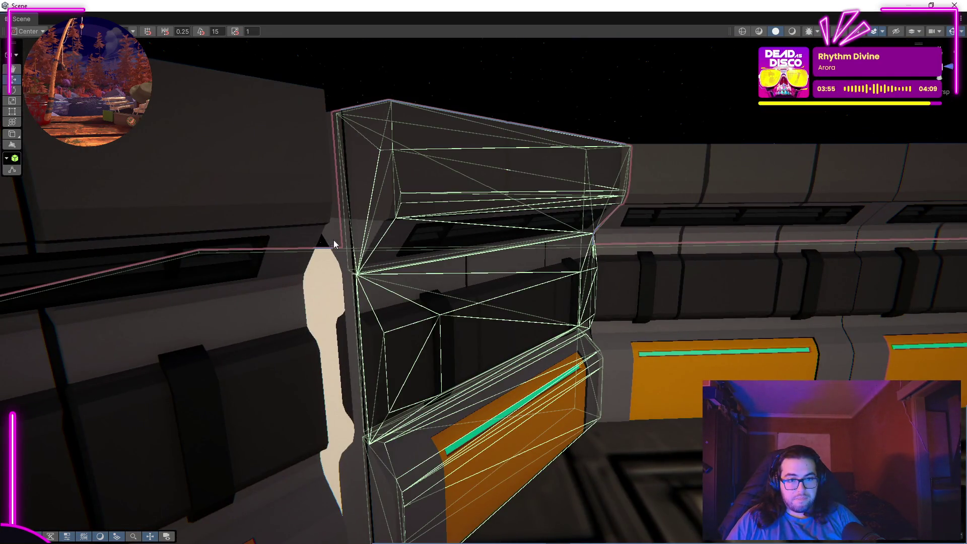
{"action": "left_click_drag", "start_coordinate": [343, 242], "coordinate": [491, 380]}
{"action": "scroll", "scroll_direction": "up", "scroll_amount": 3}
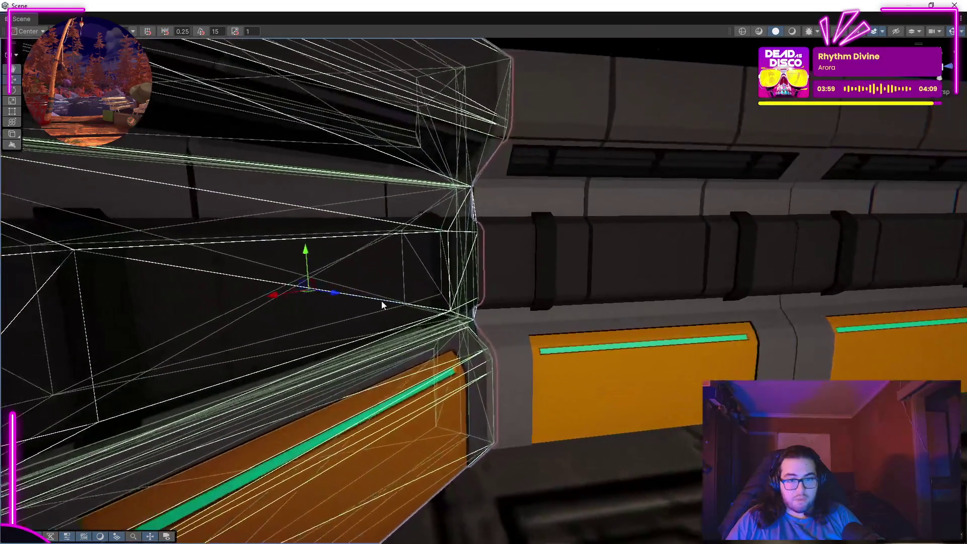
{"action": "key", "text": "f"}
{"action": "left_click_drag", "start_coordinate": [337, 295], "coordinate": [376, 104]}
{"action": "left_click_drag", "start_coordinate": [341, 58], "coordinate": [462, 322]}
Turn the striped wall panel slightly on the Y ring to square it with the wall.
{"action": "left_click_drag", "start_coordinate": [398, 333], "coordinate": [594, 337]}
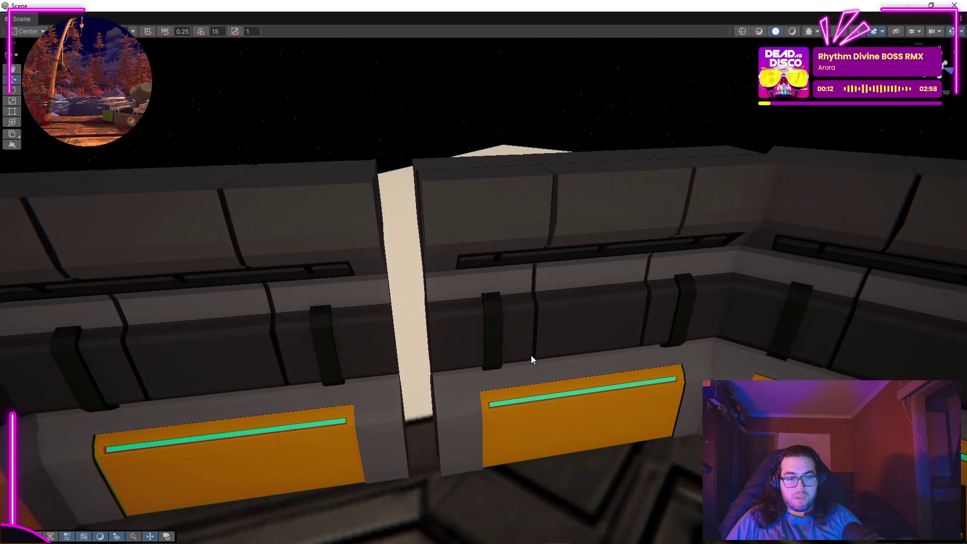
{"action": "left_click_drag", "start_coordinate": [432, 230], "coordinate": [429, 146]}
{"action": "left_click_drag", "start_coordinate": [581, 254], "coordinate": [429, 151]}
{"action": "scroll", "scroll_direction": "up", "scroll_amount": 3}
{"action": "scroll", "scroll_direction": "down", "scroll_amount": 3}
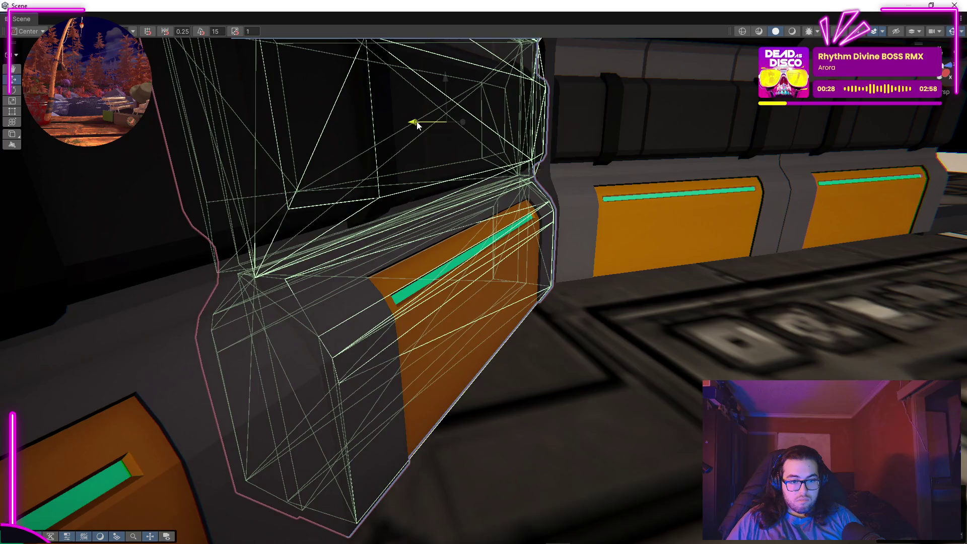
{"action": "scroll", "scroll_direction": "up", "scroll_amount": 3}
{"action": "scroll", "scroll_direction": "down", "scroll_amount": 3}
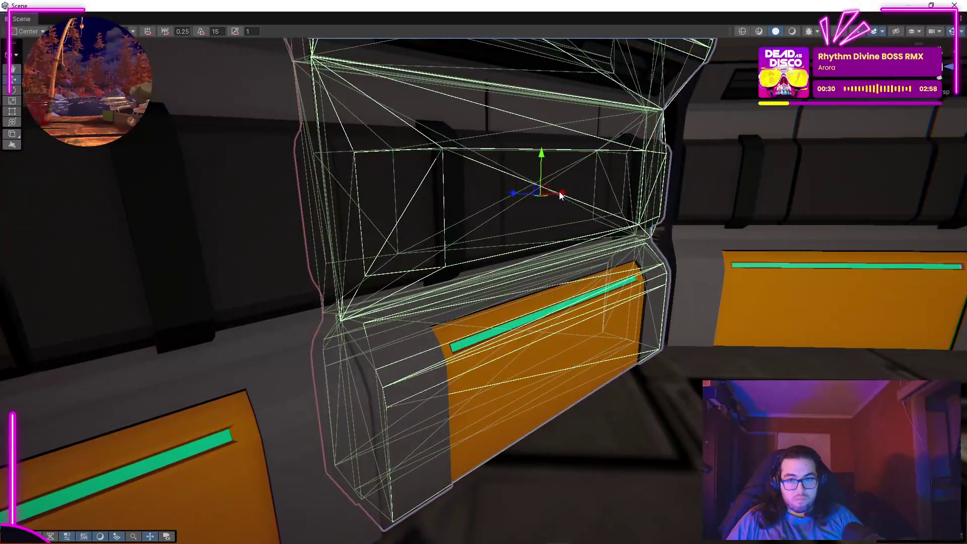
{"action": "left_click_drag", "start_coordinate": [702, 241], "coordinate": [529, 262]}
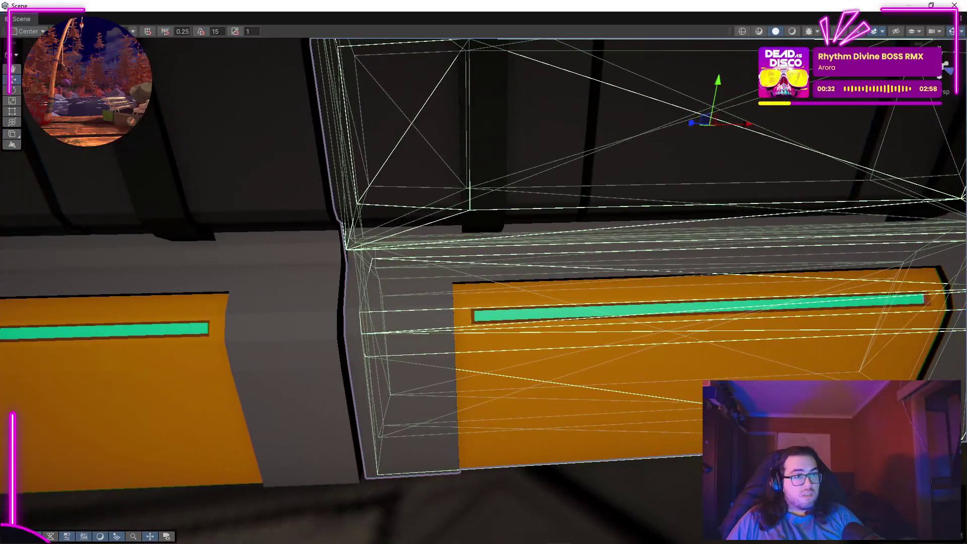
{"action": "left_click_drag", "start_coordinate": [363, 163], "coordinate": [364, 160]}
{"action": "left_click_drag", "start_coordinate": [626, 139], "coordinate": [627, 134]}
Orbit around the panel to check its alignment down the corridor of orange panels.
{"action": "left_click_drag", "start_coordinate": [518, 189], "coordinate": [642, 407]}
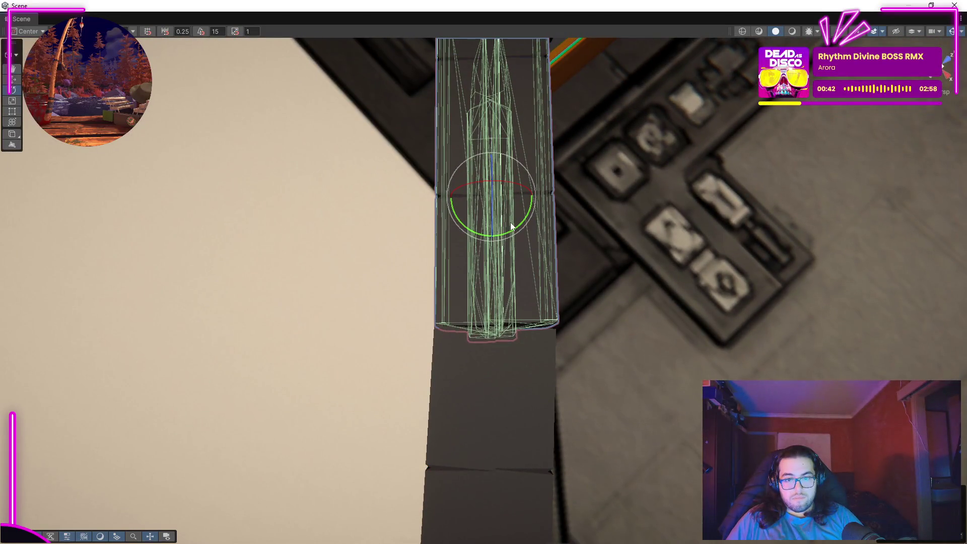
{"action": "left_click_drag", "start_coordinate": [672, 267], "coordinate": [411, 119]}
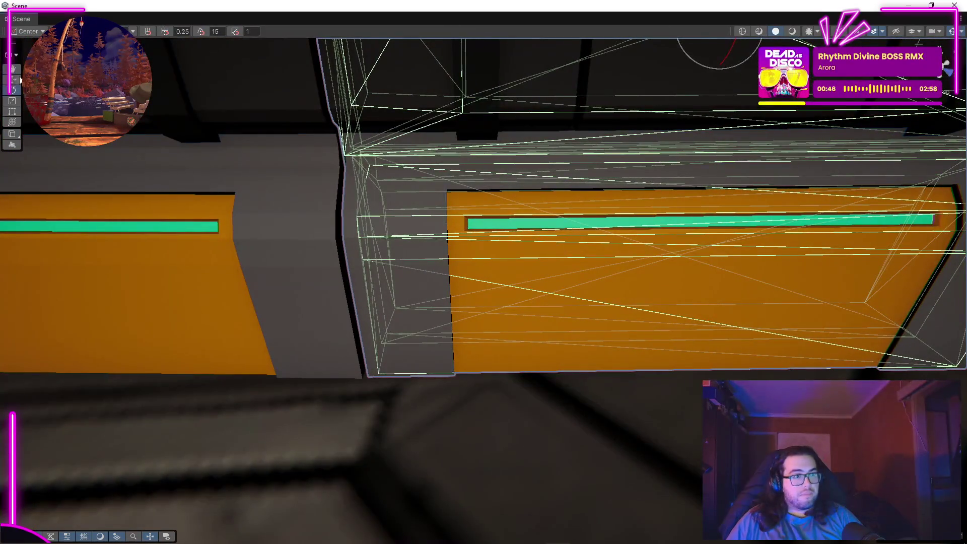
{"action": "left_click_drag", "start_coordinate": [379, 216], "coordinate": [747, 177]}
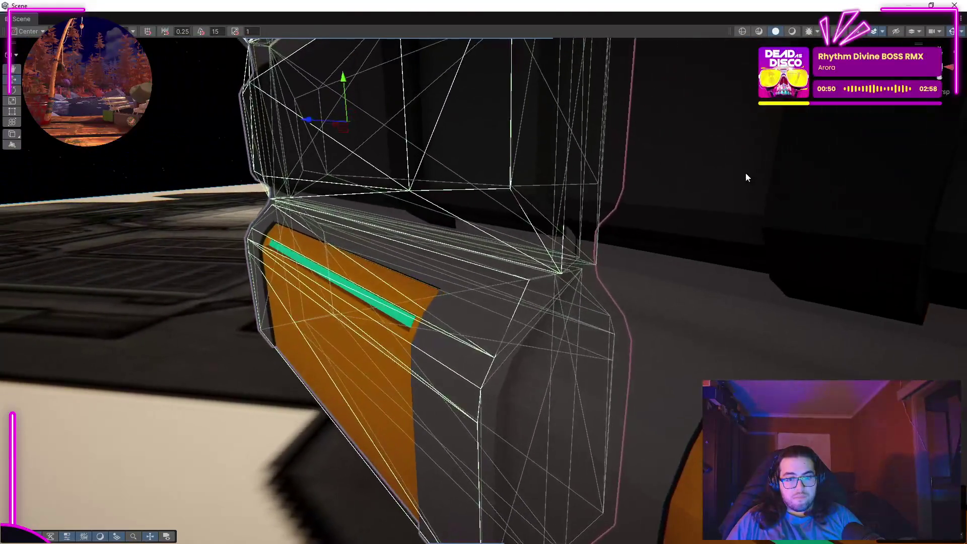
{"action": "left_click_drag", "start_coordinate": [322, 124], "coordinate": [458, 156]}
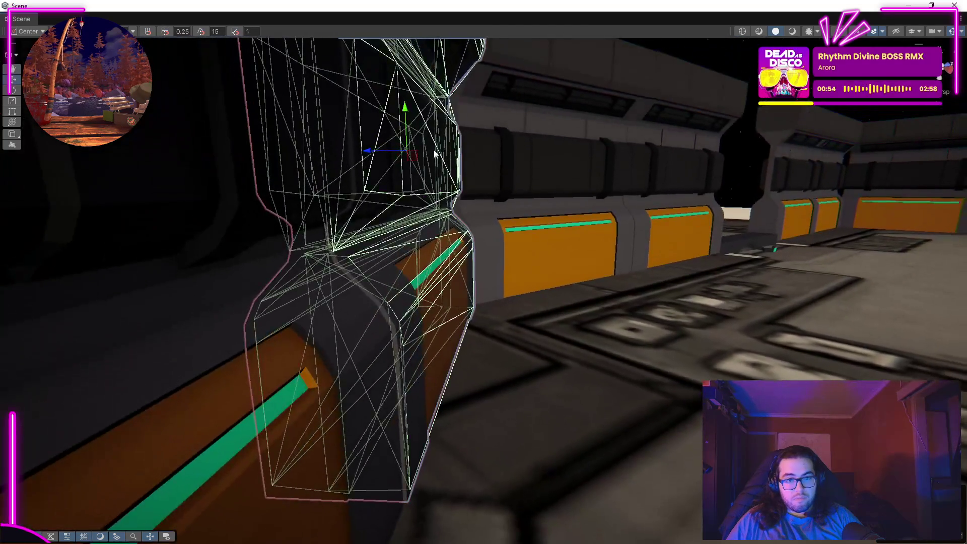
{"action": "left_click_drag", "start_coordinate": [379, 150], "coordinate": [408, 161]}
{"action": "left_click_drag", "start_coordinate": [341, 191], "coordinate": [492, 272]}
Select the tall hull-edge wall piece, rotate it slightly into line, and orbit to check.
{"action": "left_click", "coordinate": [491, 268]}
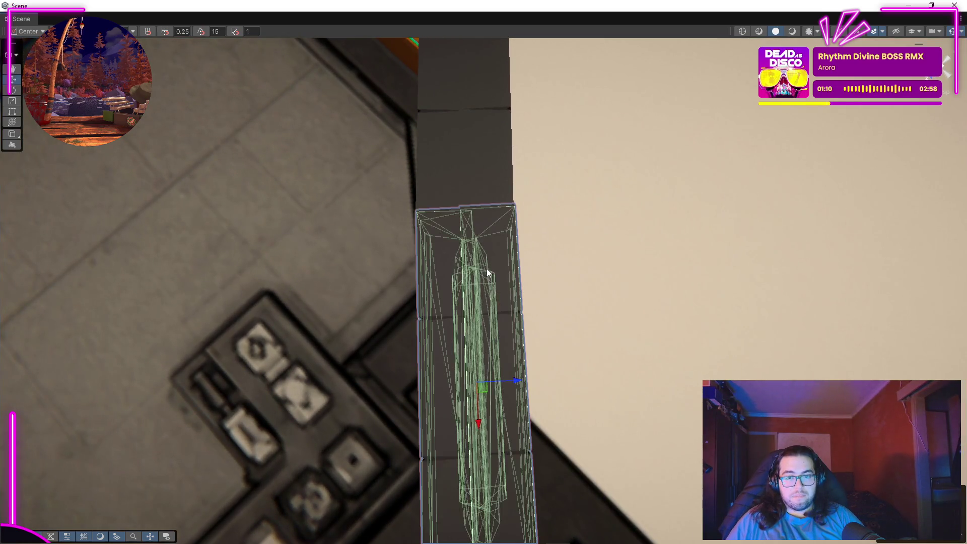
{"action": "left_click_drag", "start_coordinate": [909, 118], "coordinate": [148, 215]}
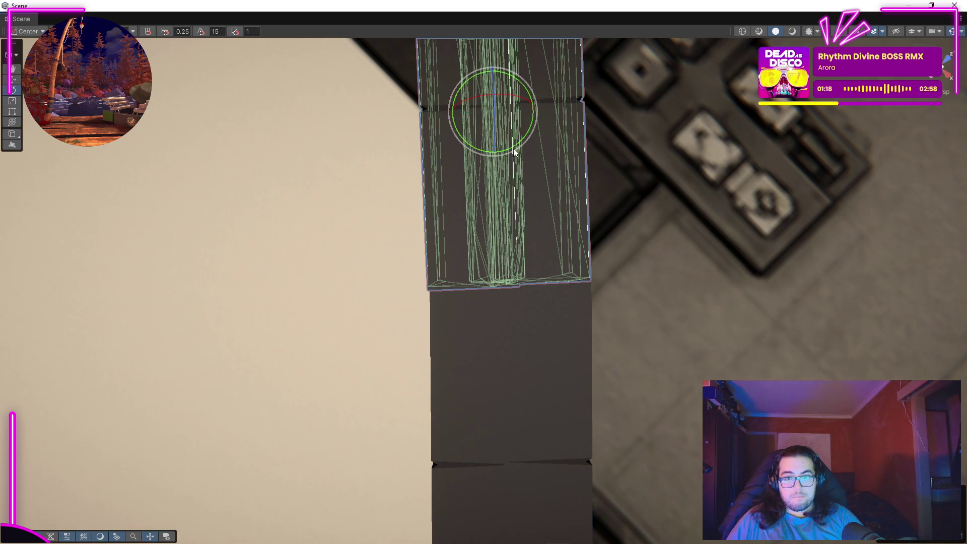
{"action": "left_click_drag", "start_coordinate": [512, 144], "coordinate": [511, 144]}
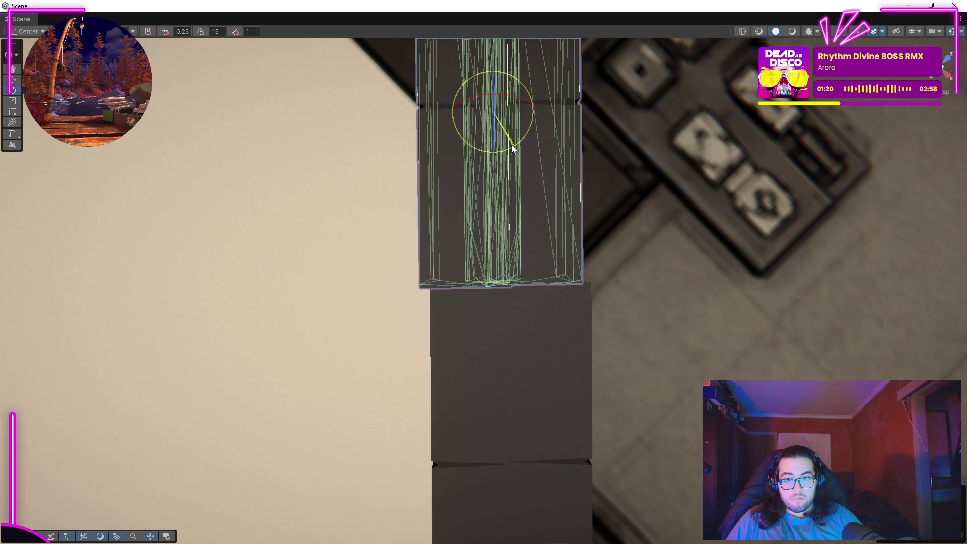
{"action": "left_click_drag", "start_coordinate": [582, 177], "coordinate": [619, 131]}
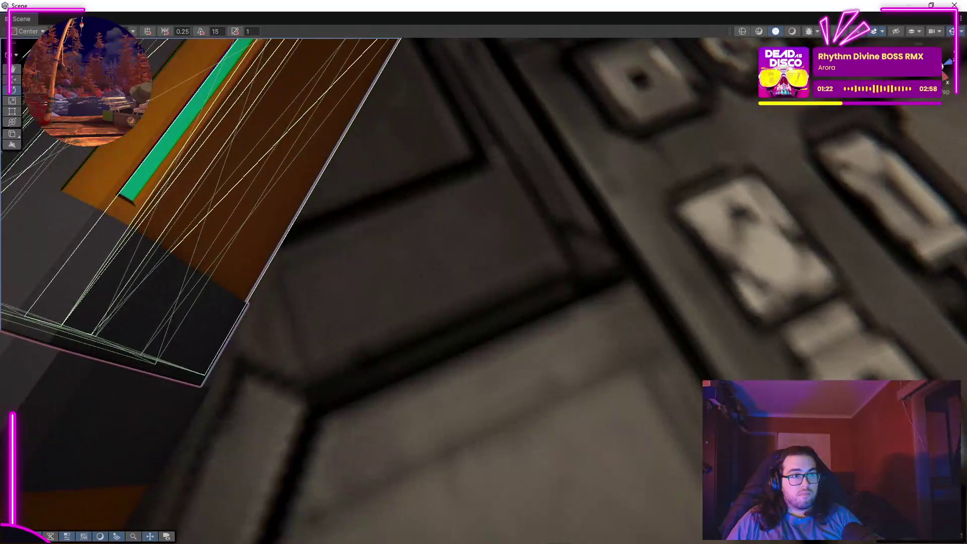
{"action": "left_click_drag", "start_coordinate": [14, 82], "coordinate": [370, 78]}
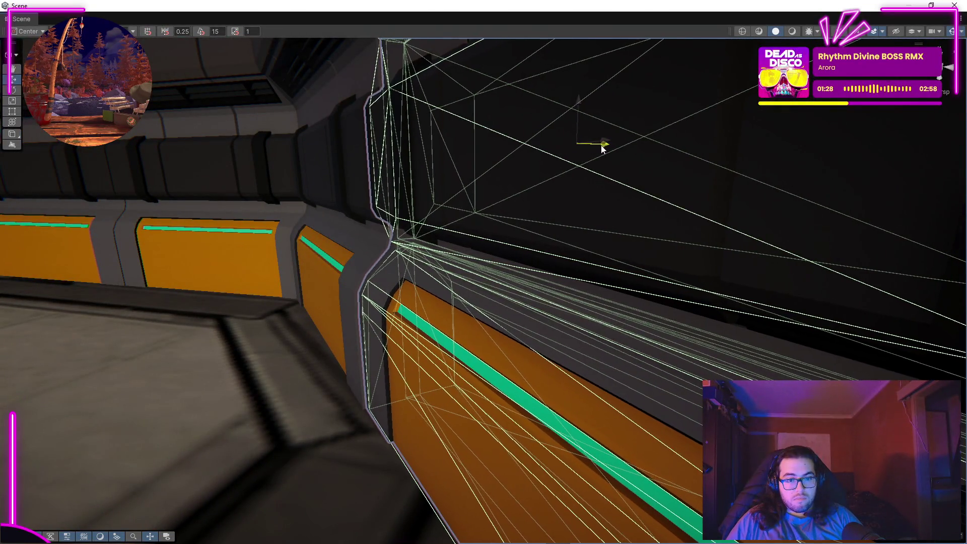
{"action": "left_click_drag", "start_coordinate": [602, 145], "coordinate": [264, 252]}
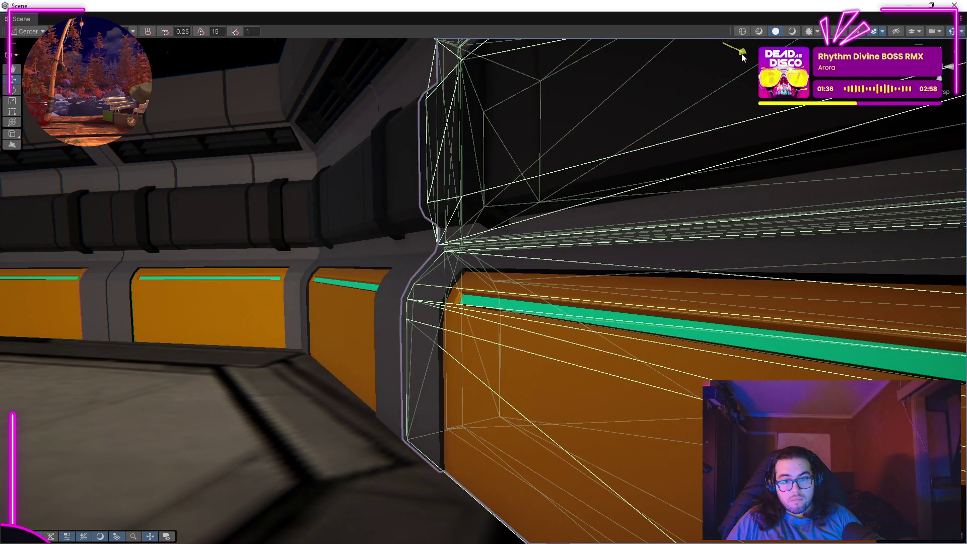
Deselect the wall piece and turn the view toward the corridor wall panels.
{"action": "left_click", "coordinate": [387, 325]}
{"action": "left_click_drag", "start_coordinate": [386, 335], "coordinate": [886, 275]}
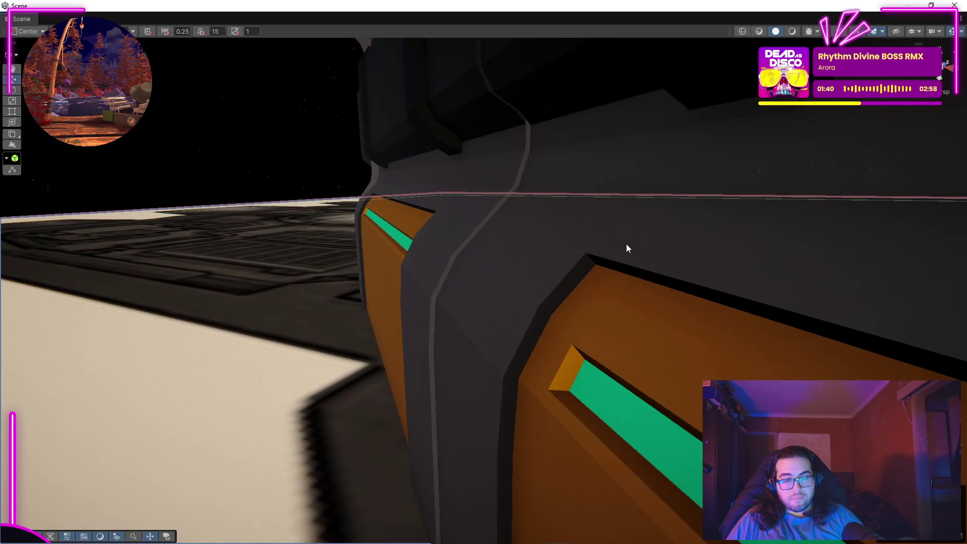
{"action": "left_click_drag", "start_coordinate": [323, 184], "coordinate": [419, 296]}
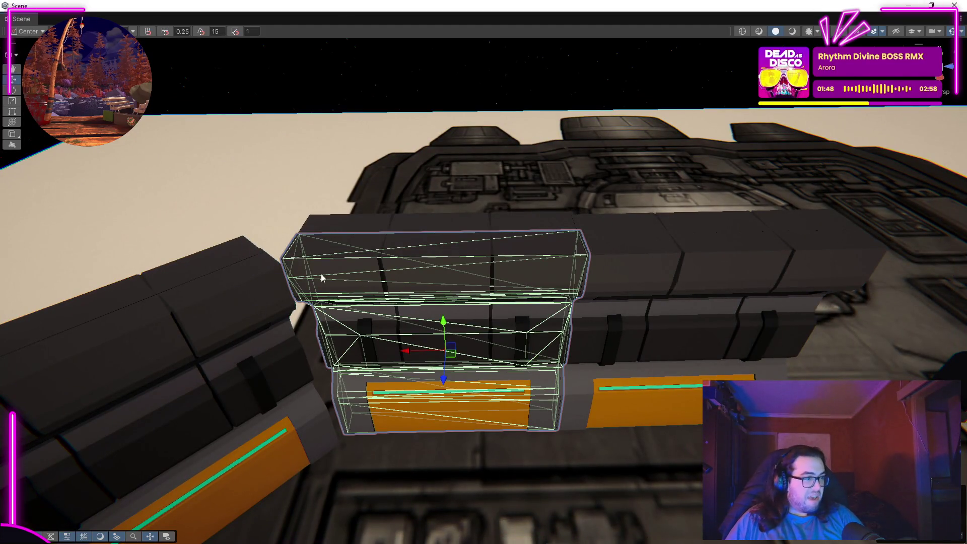
{"action": "scroll", "scroll_direction": "up", "scroll_amount": 3}
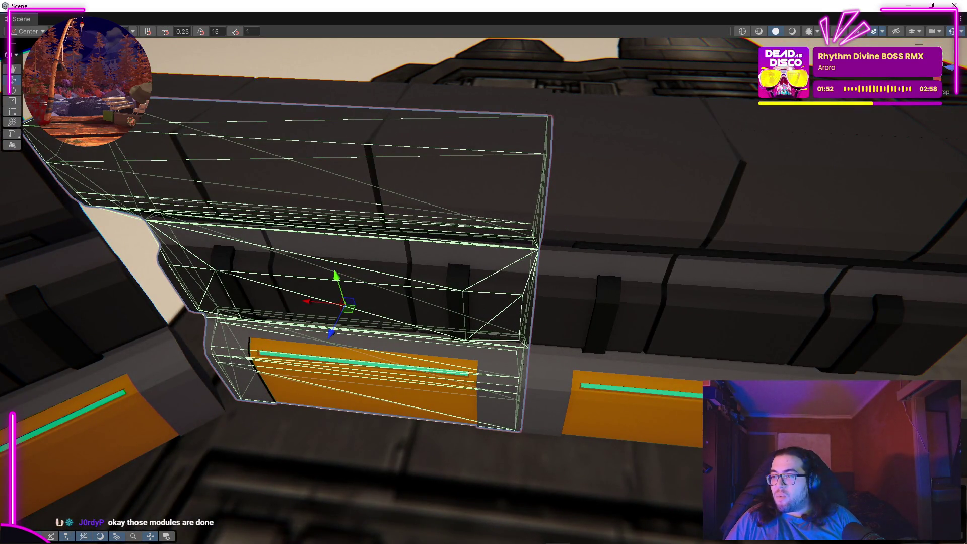
Duplicate the wall module and slide the copy left against its neighbour.
{"action": "key", "text": "ctrl+d"}
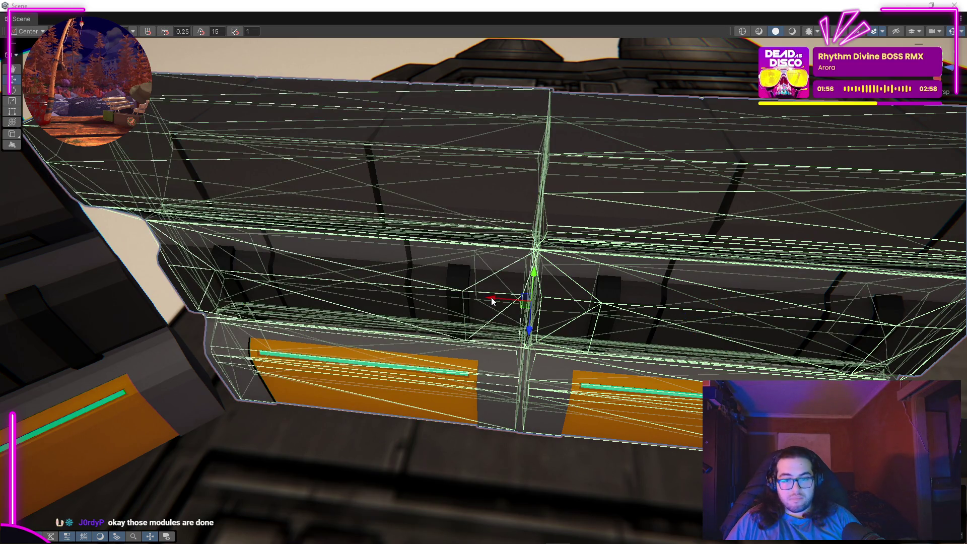
{"action": "left_click_drag", "start_coordinate": [482, 300], "coordinate": [458, 381]}
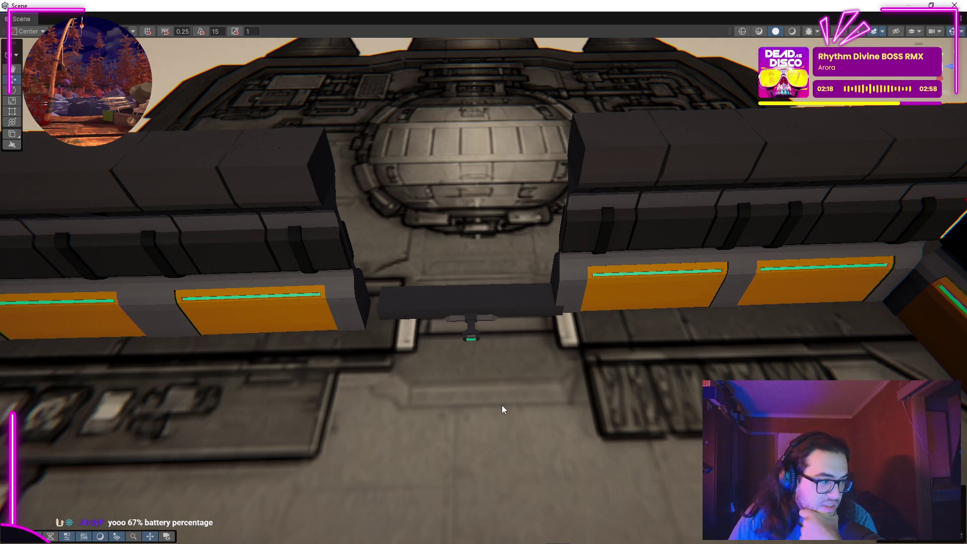
{"action": "left_click_drag", "start_coordinate": [493, 251], "coordinate": [525, 169]}
Select the dark beam and other wall meshes and nudge them along X into line.
{"action": "left_click", "coordinate": [524, 170]}
{"action": "key", "text": "f"}
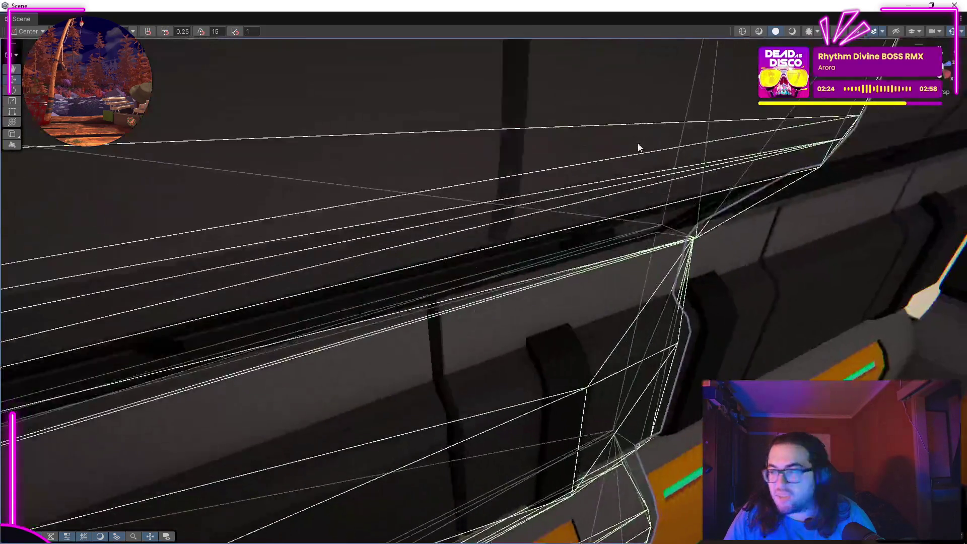
{"action": "left_click", "coordinate": [525, 169]}
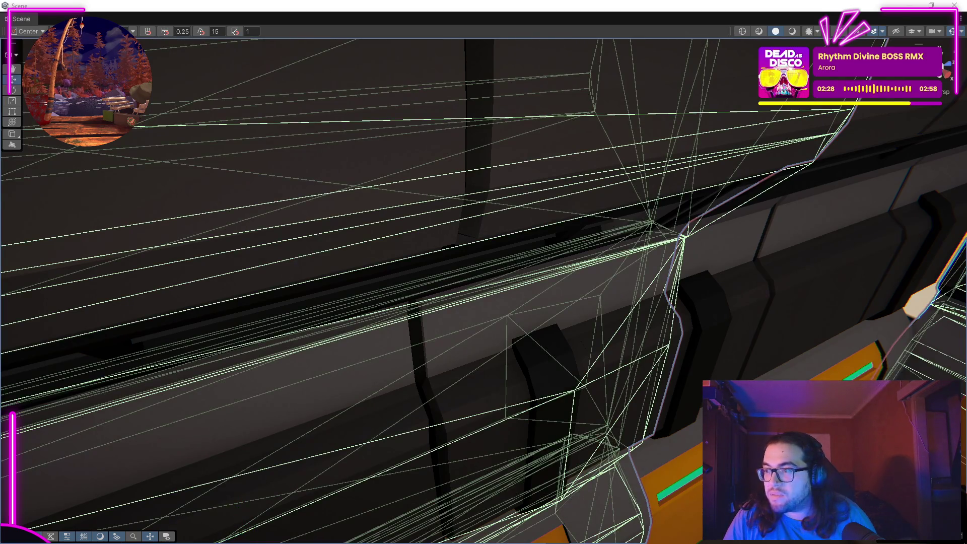
{"action": "left_click", "coordinate": [524, 169]}
{"action": "left_click_drag", "start_coordinate": [739, 154], "coordinate": [859, 255]}
{"action": "left_click_drag", "start_coordinate": [415, 87], "coordinate": [428, 86]}
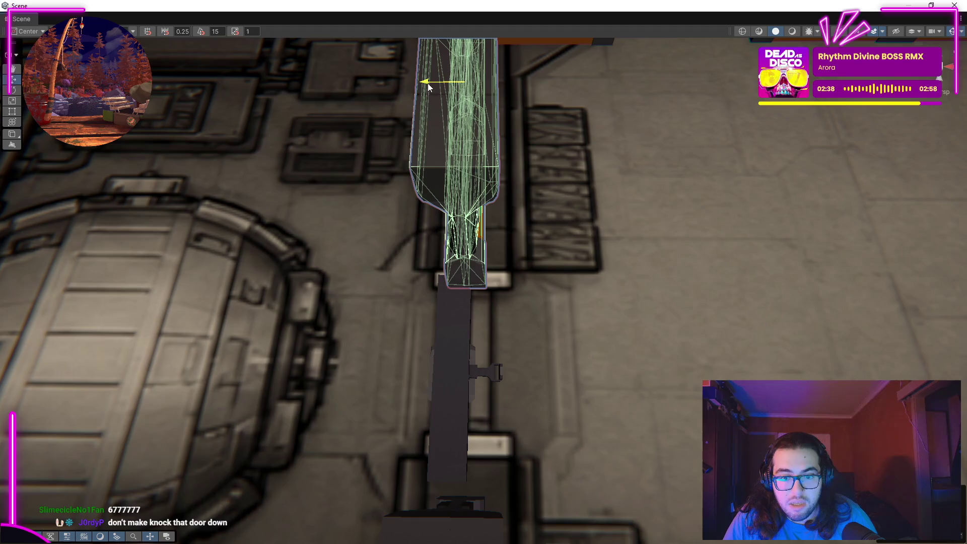
{"action": "left_click_drag", "start_coordinate": [611, 156], "coordinate": [423, 245]}
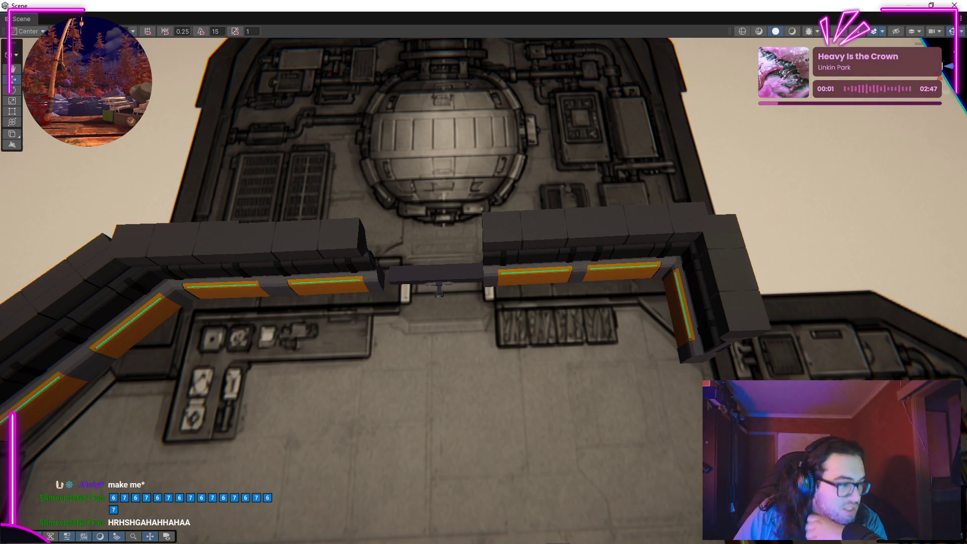
{"action": "left_click_drag", "start_coordinate": [437, 288], "coordinate": [173, 166]}
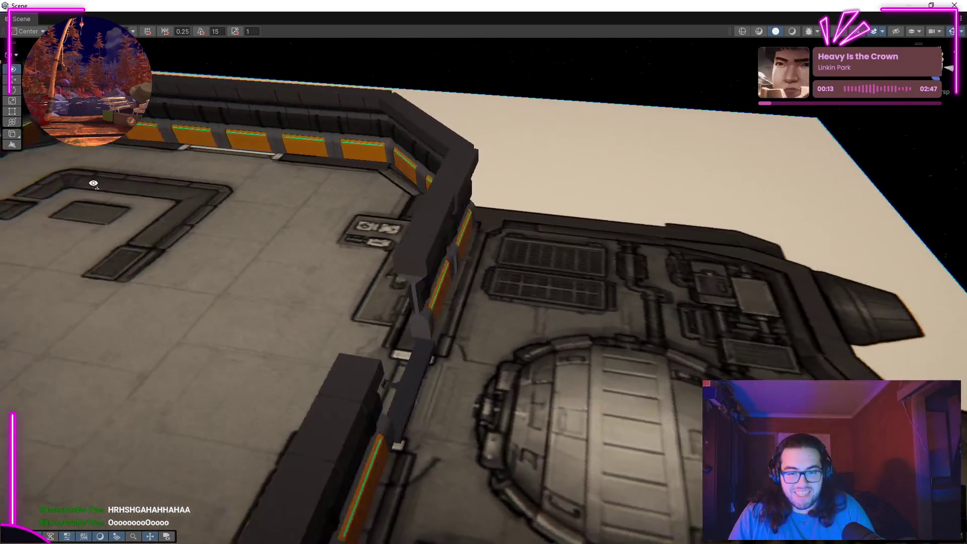
{"action": "left_click_drag", "start_coordinate": [36, 183], "coordinate": [20, 177]}
{"action": "left_click_drag", "start_coordinate": [483, 272], "coordinate": [95, 418]}
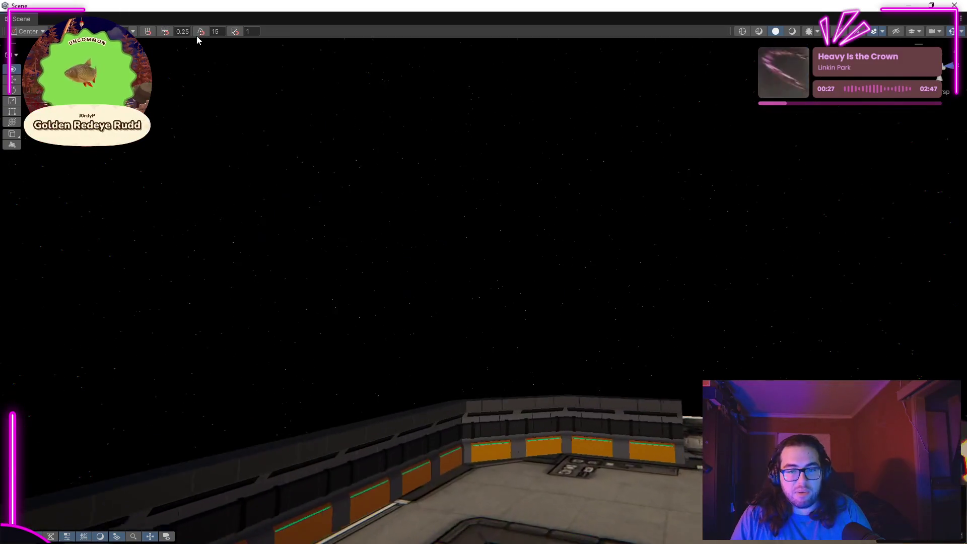
{"action": "left_click_drag", "start_coordinate": [247, 528], "coordinate": [382, 168]}
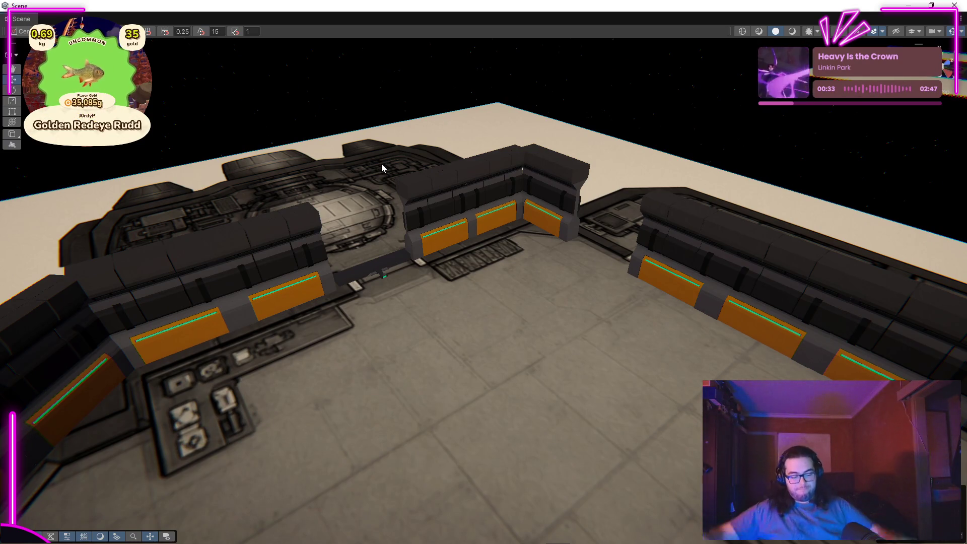
{"action": "key", "text": "super+Tab"}
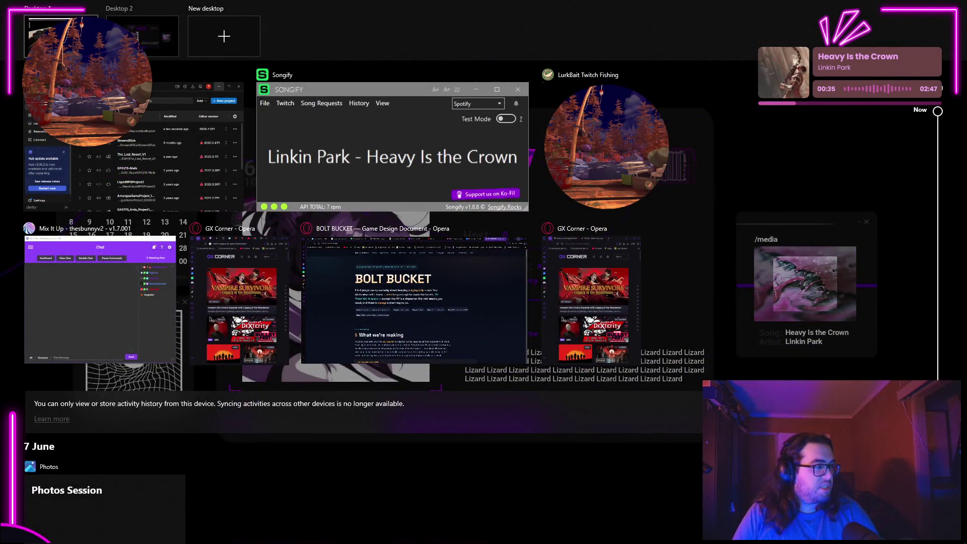
{"action": "key", "text": "Escape"}
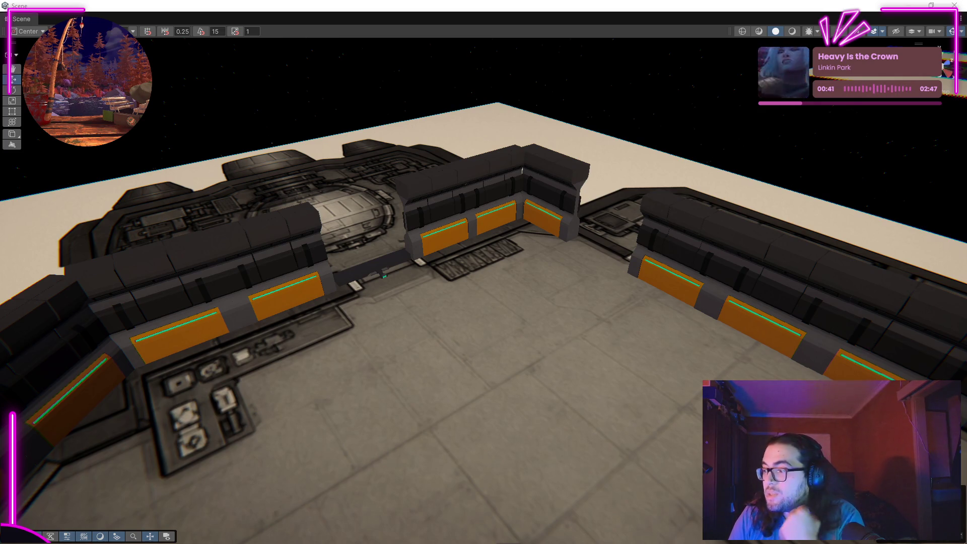
Drag an arch prefab into the scene, then remove it again.
{"action": "left_click_drag", "start_coordinate": [405, 286], "coordinate": [607, 296]}
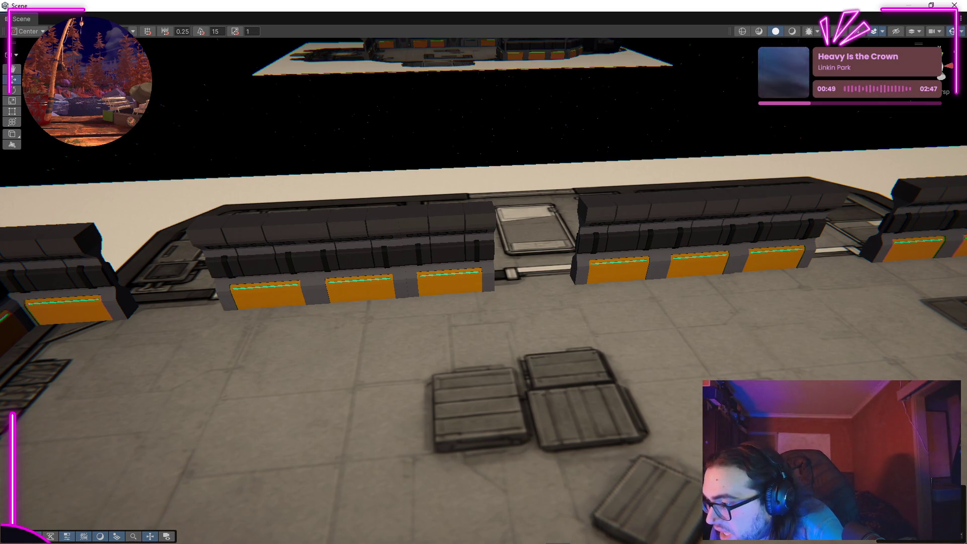
{"action": "left_click_drag", "start_coordinate": [518, 466], "coordinate": [610, 389]}
{"action": "key", "text": "ctrl+z"}
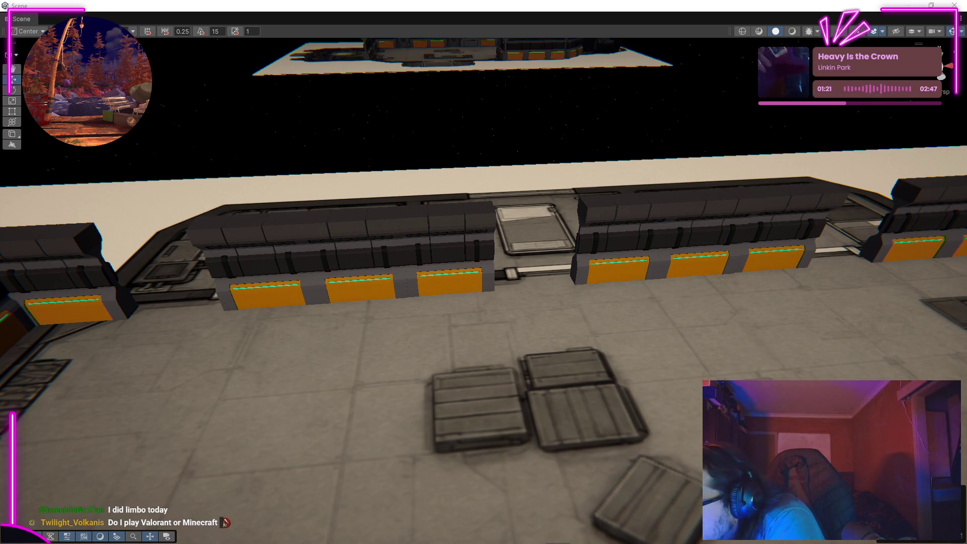
Place a door prefab and a second door beside it in front of the wall.
{"action": "left_click_drag", "start_coordinate": [966, 387], "coordinate": [582, 378]}
{"action": "left_click_drag", "start_coordinate": [801, 324], "coordinate": [476, 337]}
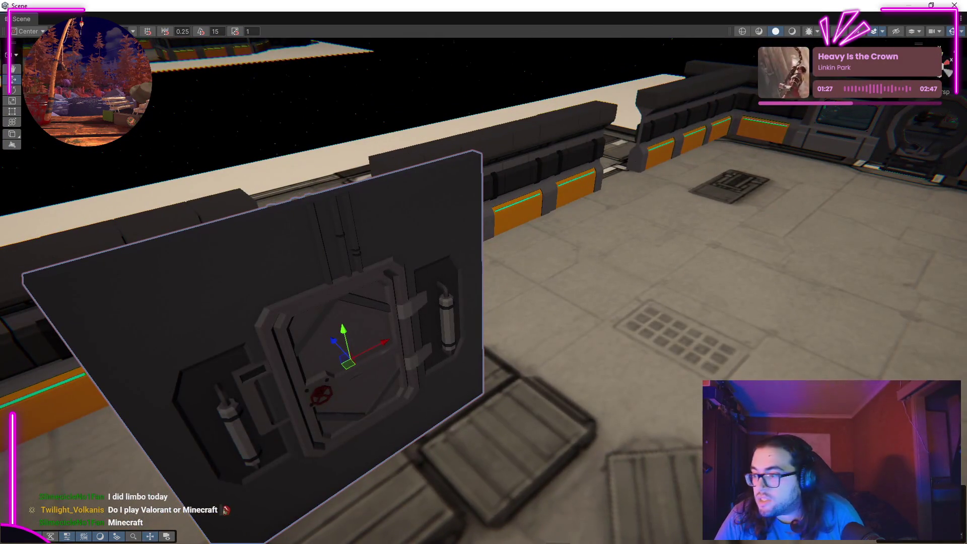
{"action": "left_click_drag", "start_coordinate": [966, 322], "coordinate": [633, 314]}
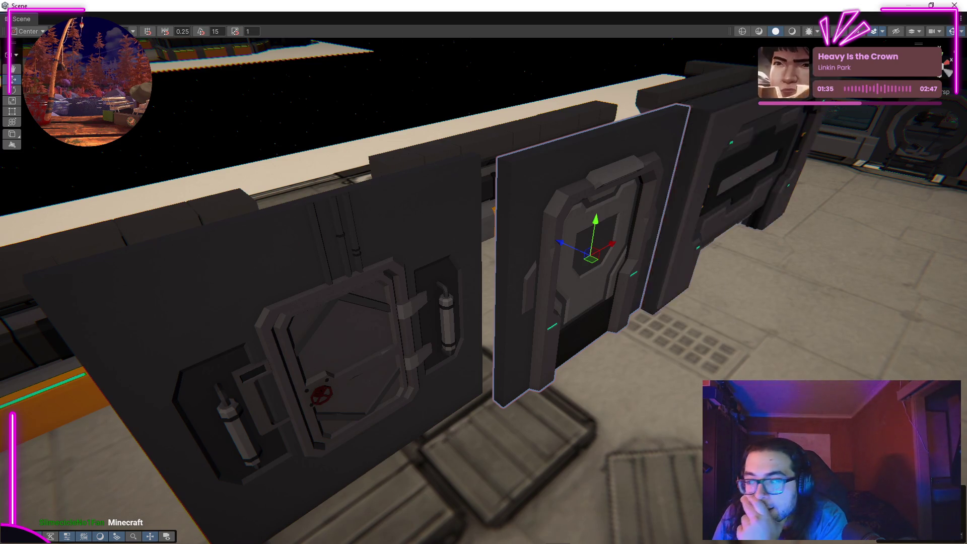
{"action": "left_click_drag", "start_coordinate": [788, 250], "coordinate": [363, 272]}
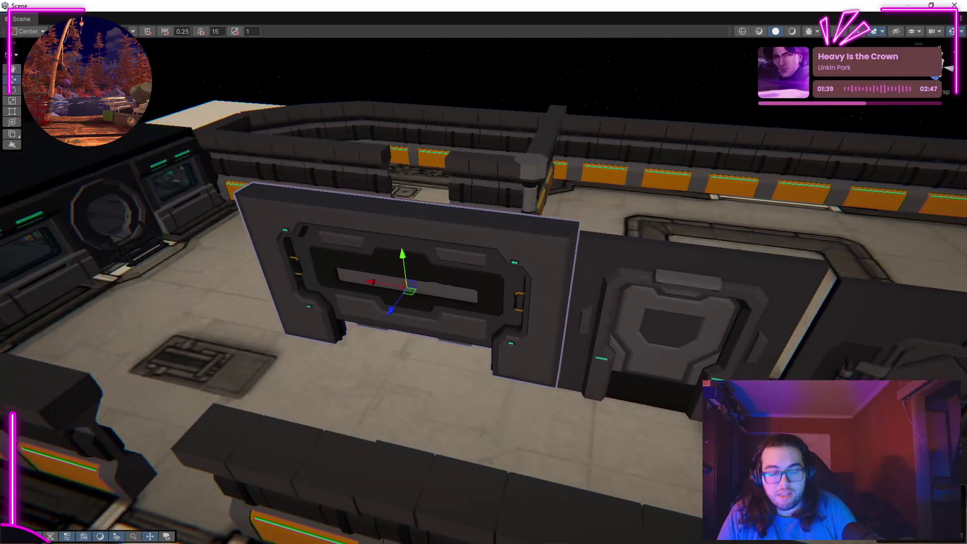
{"action": "left_click_drag", "start_coordinate": [158, 290], "coordinate": [534, 226]}
Add another door prefab and a door wall module, then select the right-hand door.
{"action": "left_click_drag", "start_coordinate": [0, 275], "coordinate": [100, 251]}
{"action": "left_click_drag", "start_coordinate": [966, 403], "coordinate": [310, 446]}
{"action": "left_click_drag", "start_coordinate": [587, 328], "coordinate": [539, 284]}
{"action": "scroll", "scroll_direction": "down", "scroll_amount": 3}
{"action": "left_click", "coordinate": [643, 309]}
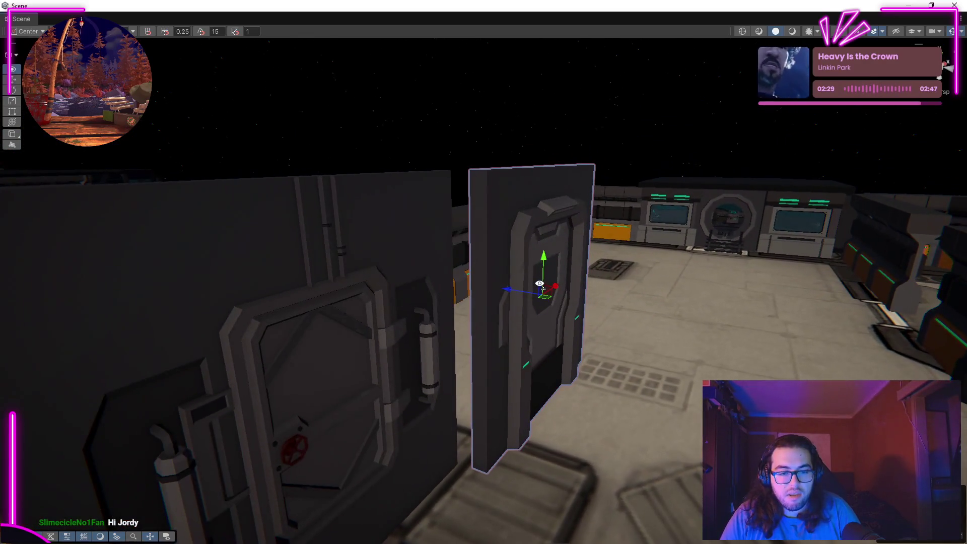
{"action": "left_click_drag", "start_coordinate": [424, 295], "coordinate": [336, 160]}
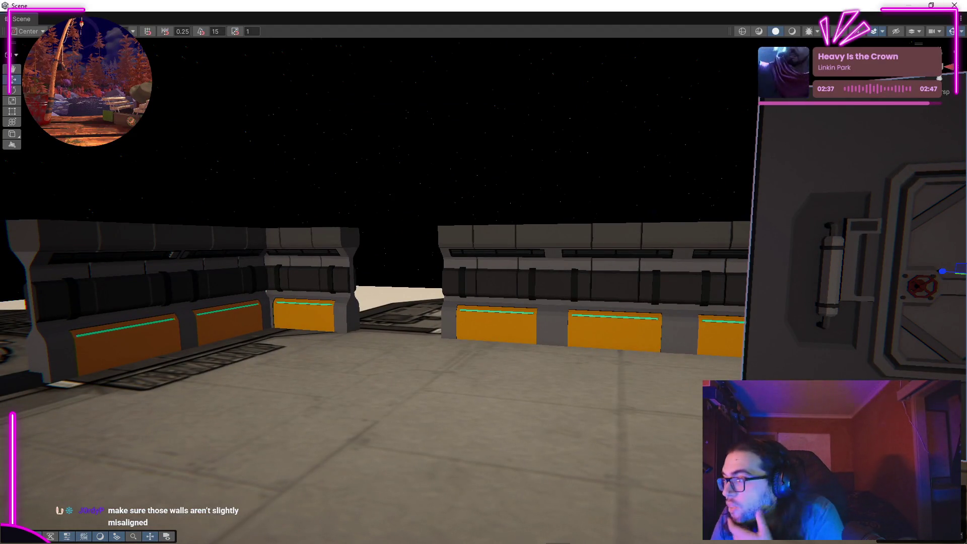
Slide the door piece right toward the doorway gap, undoing one misplaced move.
{"action": "key", "text": "f"}
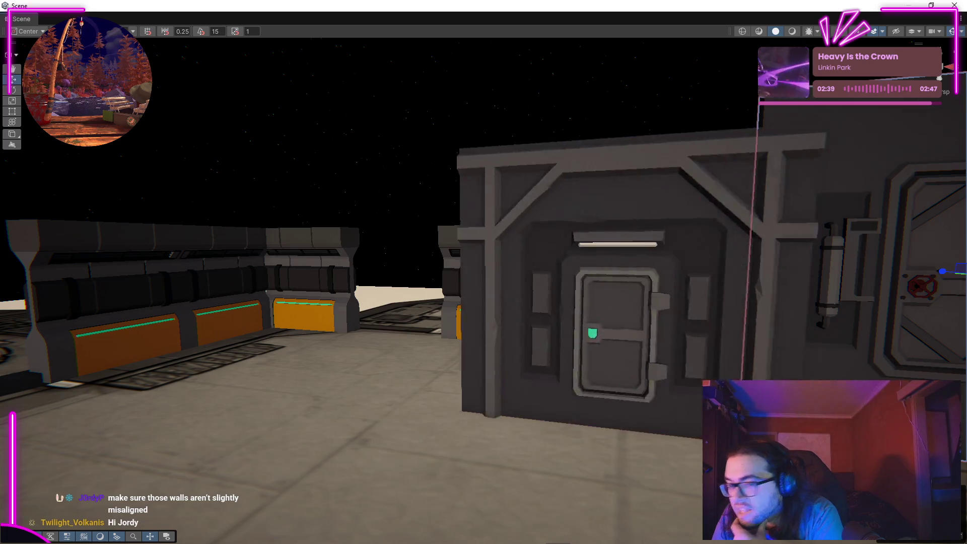
{"action": "left_click_drag", "start_coordinate": [574, 329], "coordinate": [453, 347]}
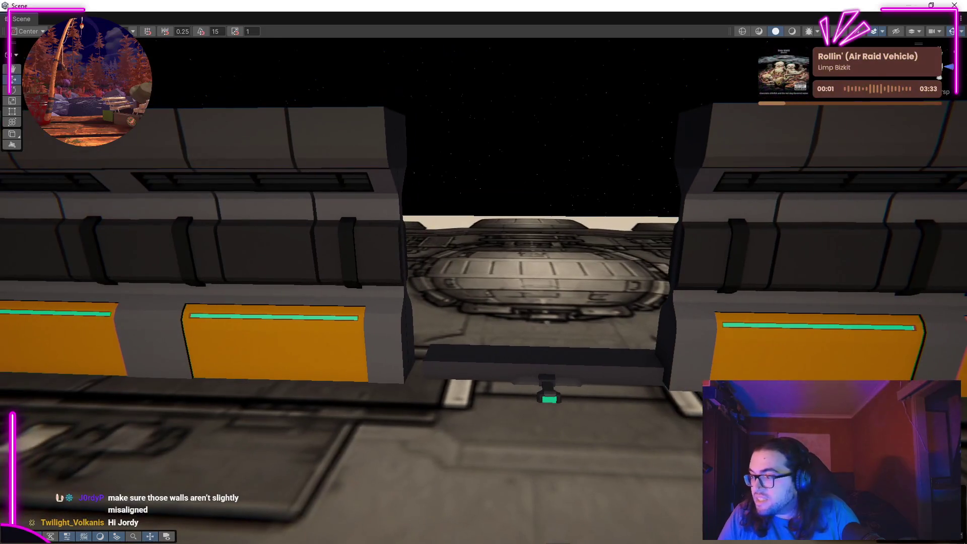
{"action": "left_click_drag", "start_coordinate": [544, 363], "coordinate": [532, 384]}
{"action": "key", "text": "ctrl+z"}
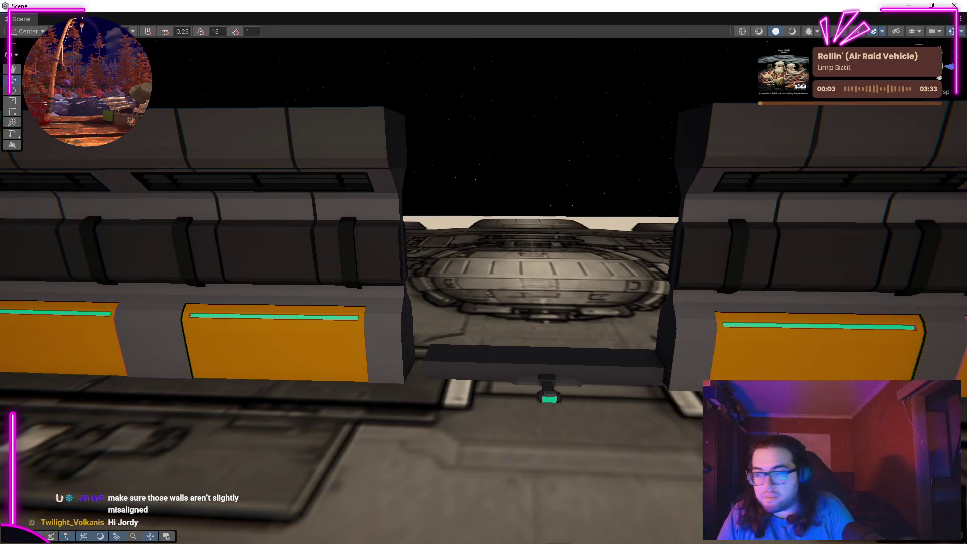
{"action": "left_click_drag", "start_coordinate": [482, 456], "coordinate": [554, 465]}
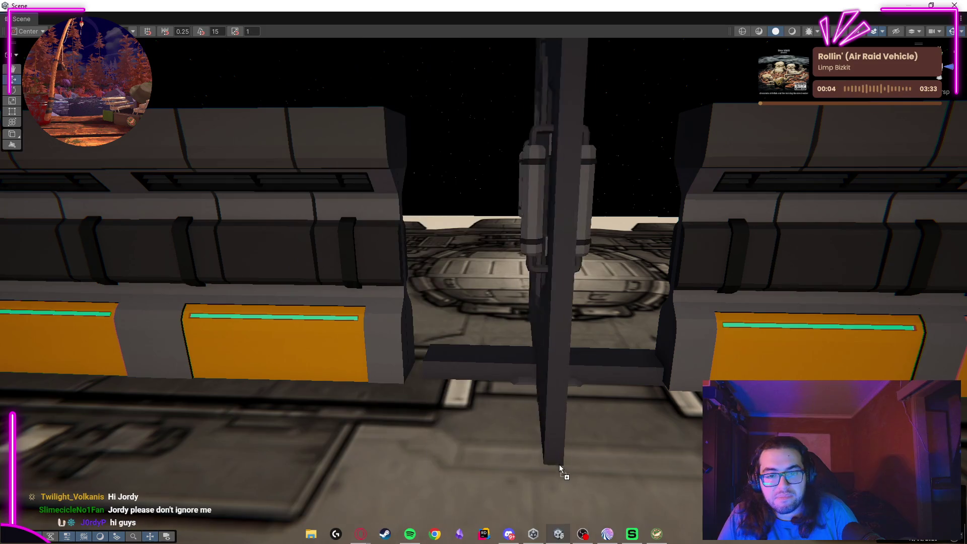
{"action": "key", "text": "f"}
{"action": "left_click_drag", "start_coordinate": [608, 366], "coordinate": [916, 354]}
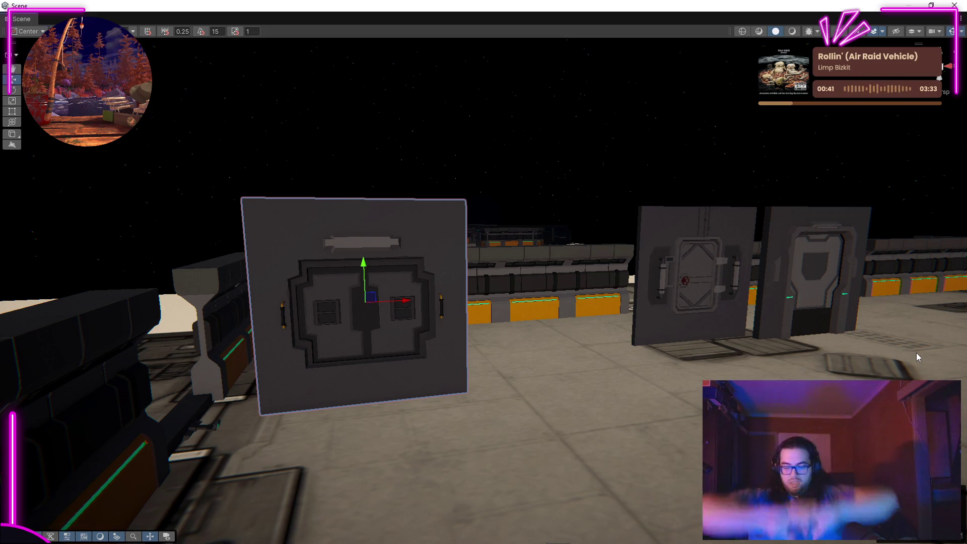
Turn the door panel around its vertical axis so it faces the room in the wall gap.
{"action": "left_click_drag", "start_coordinate": [395, 346], "coordinate": [473, 288]}
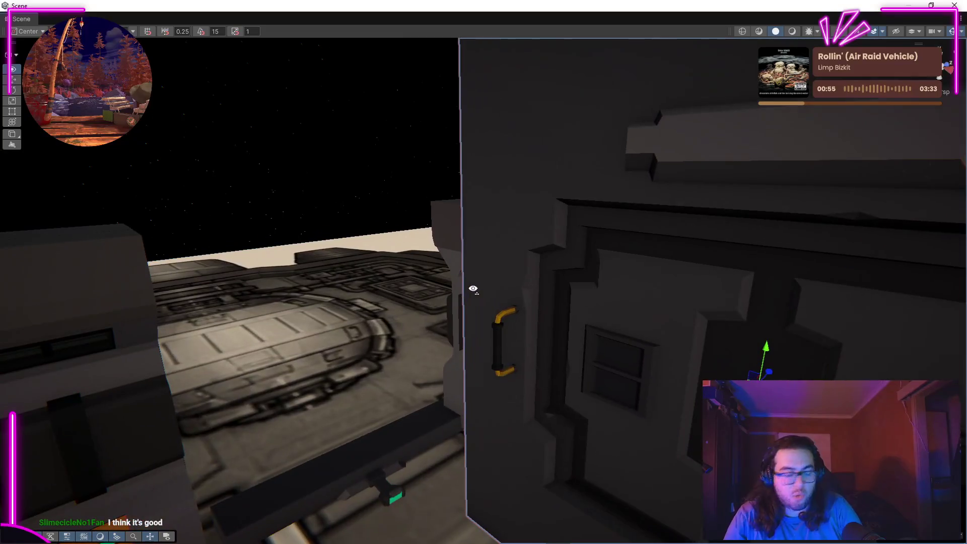
{"action": "left_click_drag", "start_coordinate": [461, 255], "coordinate": [203, 158]}
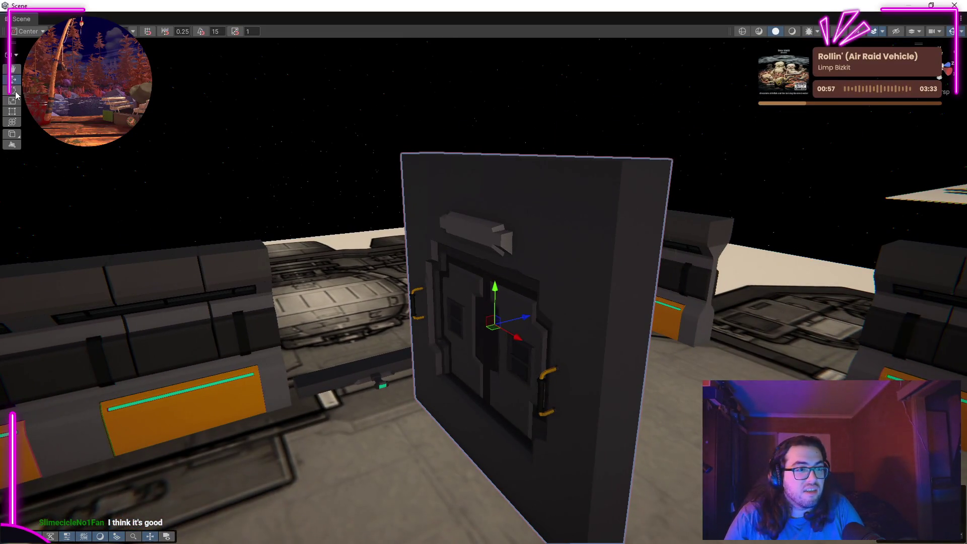
{"action": "left_click_drag", "start_coordinate": [474, 235], "coordinate": [442, 249]}
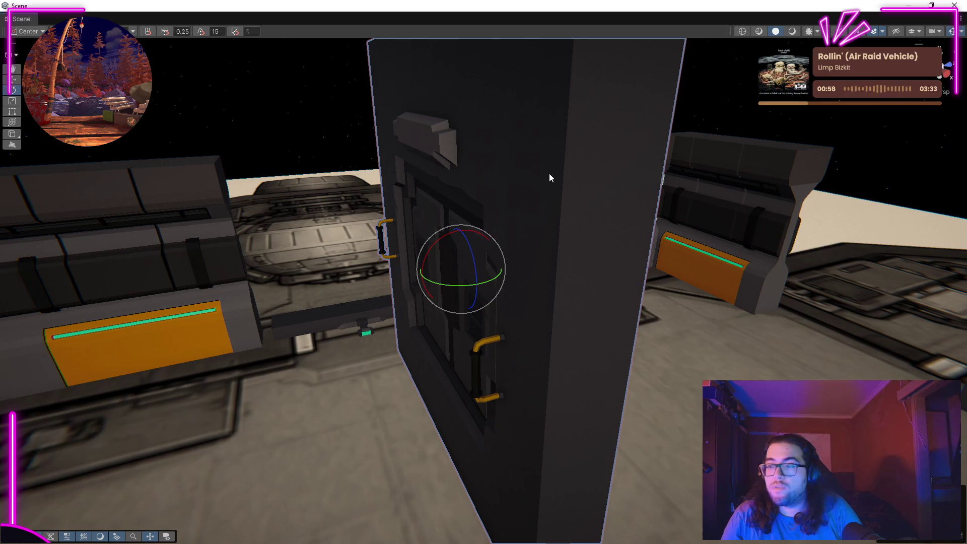
{"action": "left_click_drag", "start_coordinate": [561, 209], "coordinate": [363, 214]}
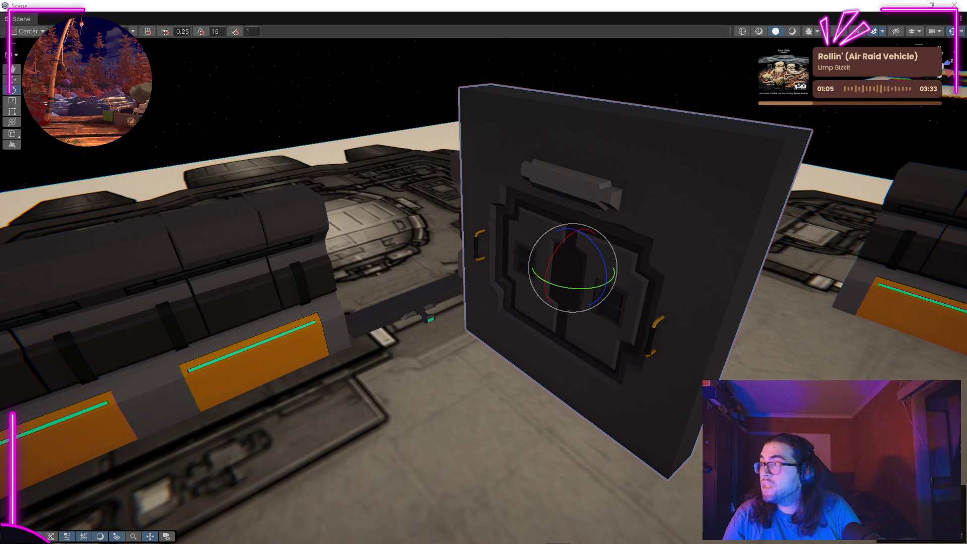
{"action": "key", "text": "ctrl+z"}
{"action": "left_click_drag", "start_coordinate": [477, 241], "coordinate": [251, 171]}
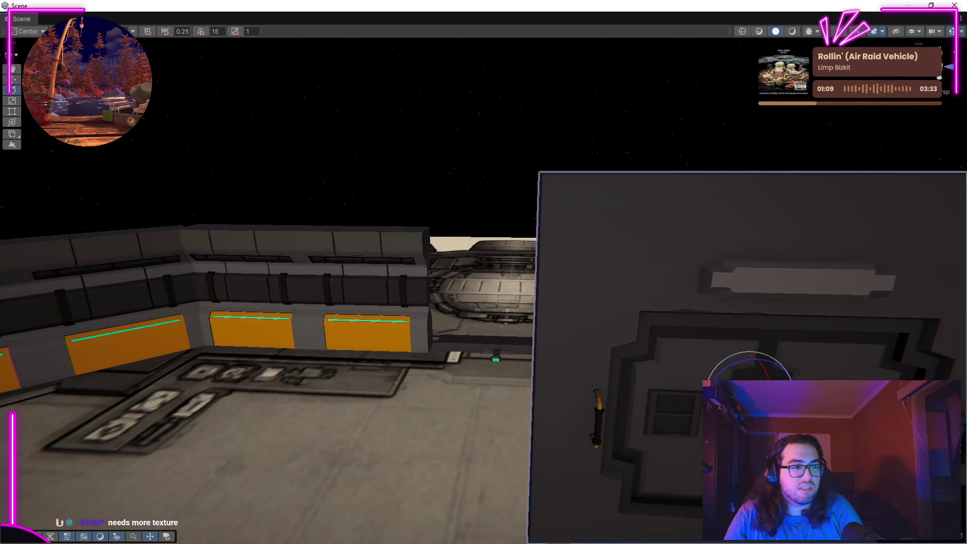
{"action": "left_click_drag", "start_coordinate": [18, 81], "coordinate": [465, 172]}
{"action": "scroll", "scroll_direction": "down", "scroll_amount": 3}
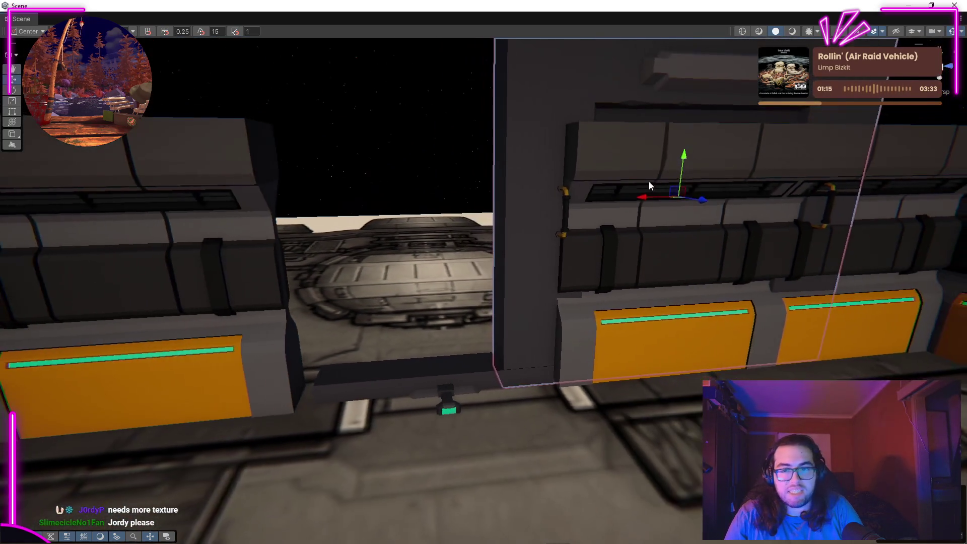
{"action": "key", "text": "f"}
{"action": "left_click_drag", "start_coordinate": [391, 208], "coordinate": [457, 231]}
{"action": "key", "text": "r"}
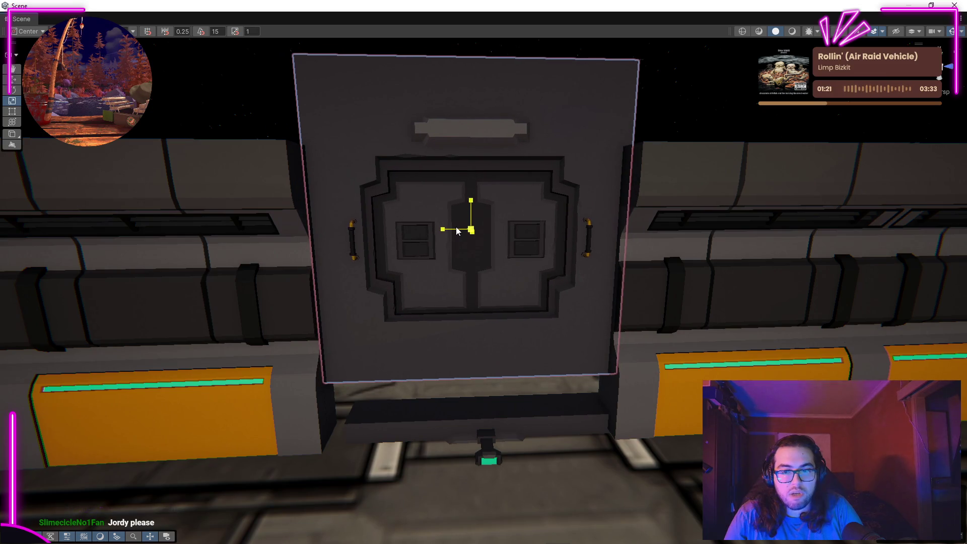
Lower the door panel toward the floor and inspect the doorway up close.
{"action": "left_click_drag", "start_coordinate": [470, 193], "coordinate": [476, 290]}
{"action": "left_click", "coordinate": [431, 431]}
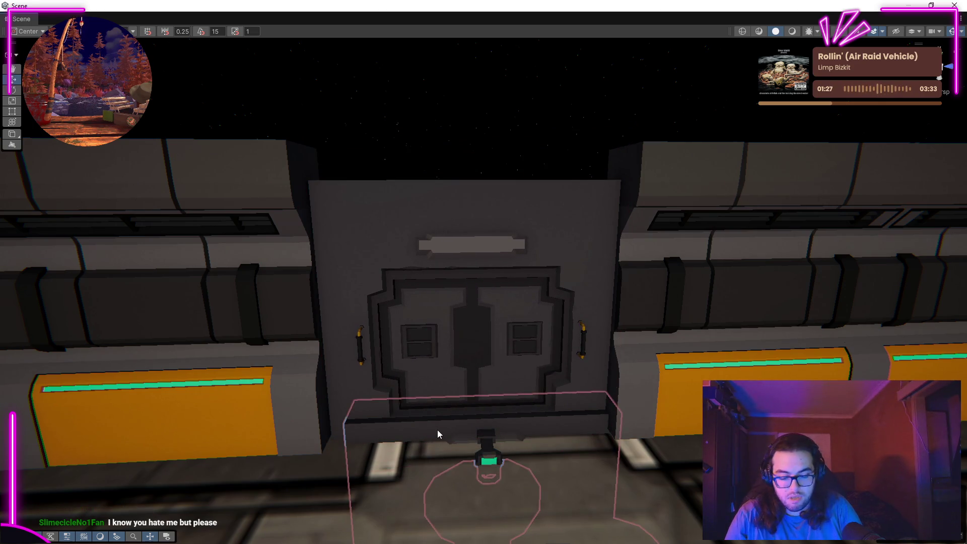
{"action": "left_click_drag", "start_coordinate": [596, 363], "coordinate": [397, 291]}
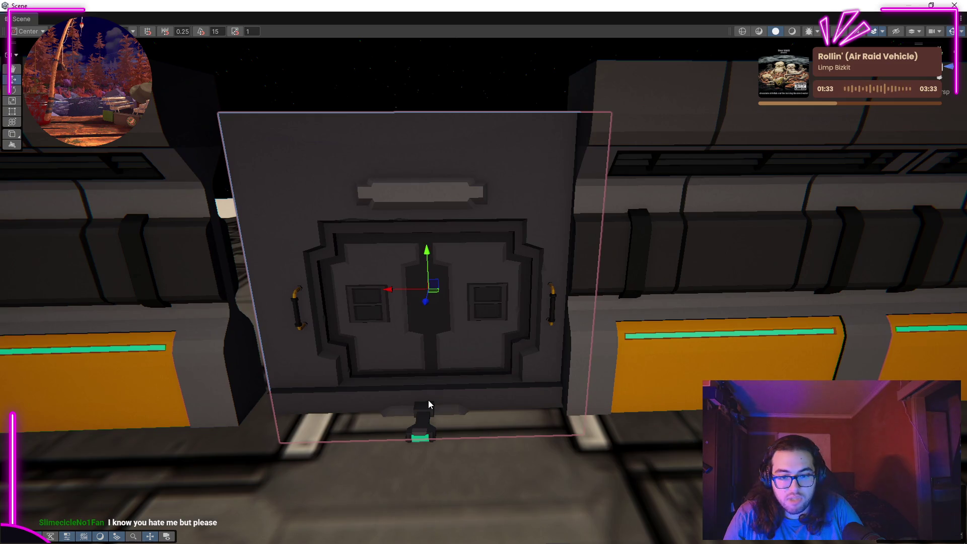
{"action": "left_click_drag", "start_coordinate": [520, 386], "coordinate": [423, 423]}
{"action": "left_click_drag", "start_coordinate": [472, 315], "coordinate": [442, 296]}
{"action": "left_click_drag", "start_coordinate": [498, 265], "coordinate": [282, 411]}
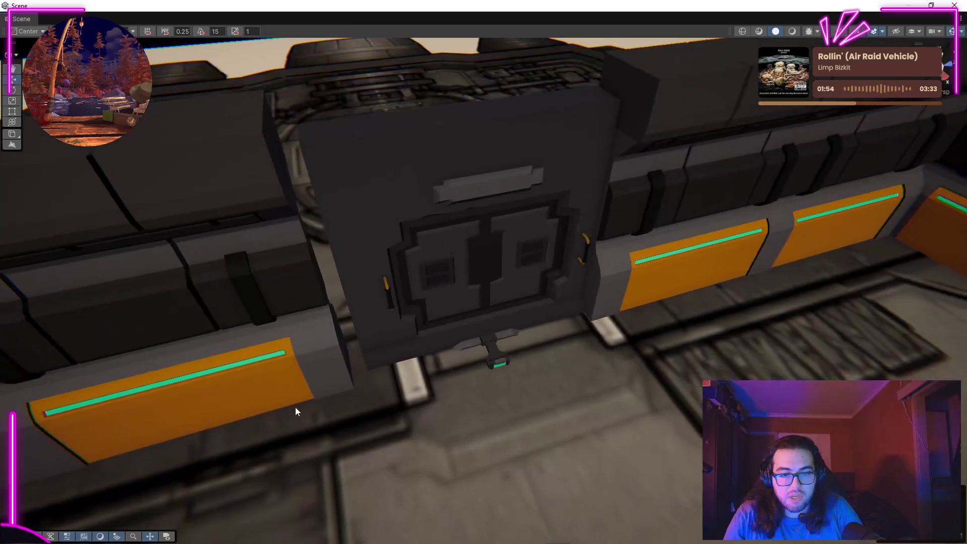
{"action": "left_click_drag", "start_coordinate": [479, 367], "coordinate": [438, 265]}
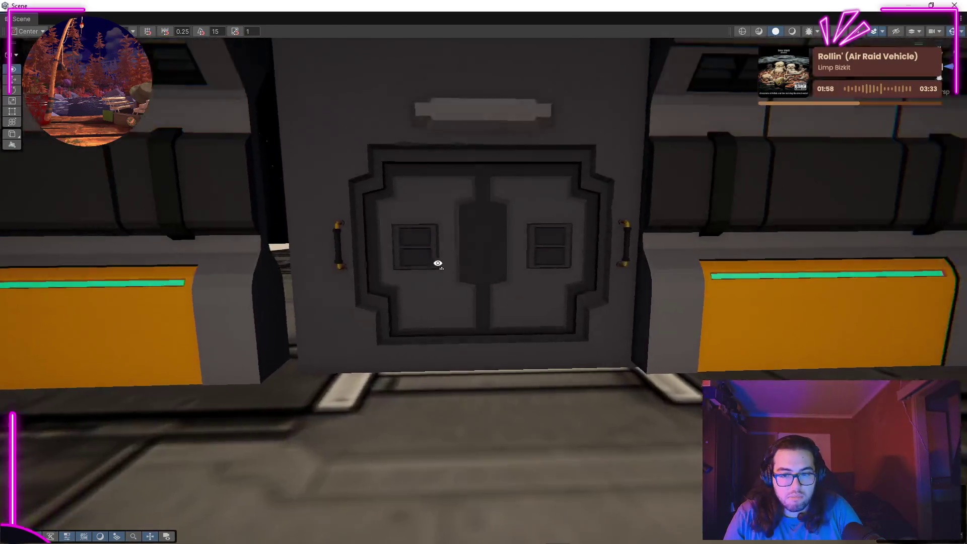
Reselect the door panel and lower it a little further.
{"action": "left_click", "coordinate": [482, 244]}
{"action": "key", "text": "f"}
{"action": "left_click_drag", "start_coordinate": [507, 253], "coordinate": [507, 275]}
{"action": "scroll", "scroll_direction": "down", "scroll_amount": 3}
{"action": "scroll", "scroll_direction": "up", "scroll_amount": 3}
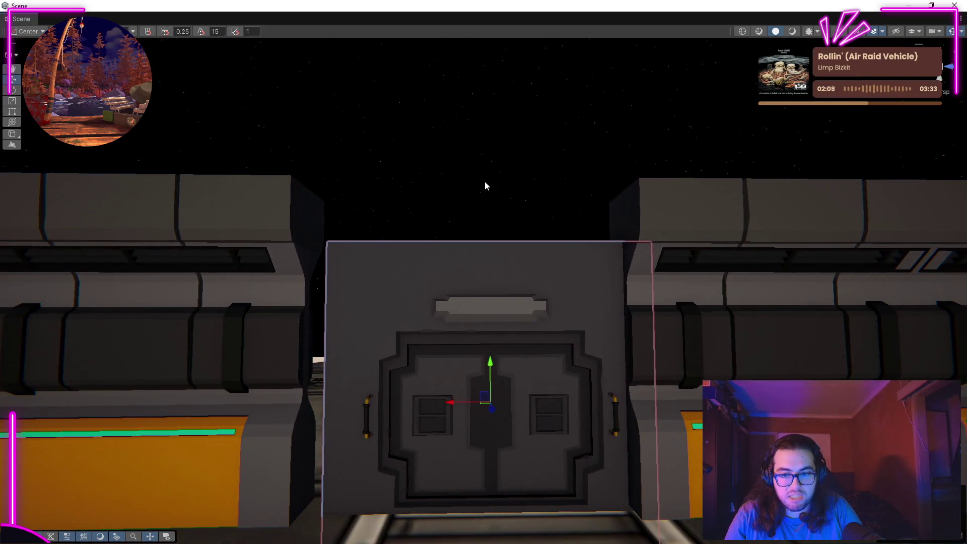
{"action": "scroll", "scroll_direction": "down", "scroll_amount": 3}
{"action": "scroll", "scroll_direction": "up", "scroll_amount": 3}
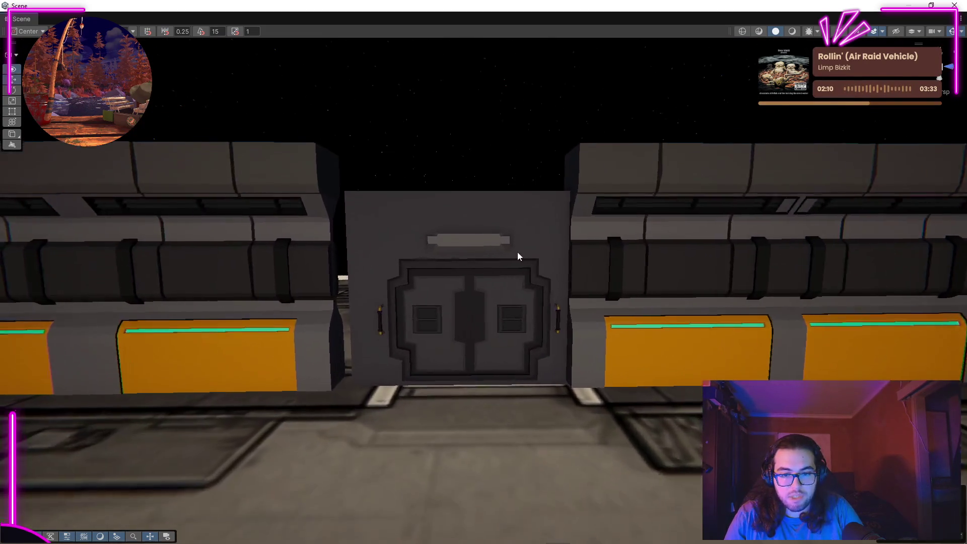
{"action": "left_click_drag", "start_coordinate": [518, 259], "coordinate": [575, 243]}
Enlarge the door panel uniformly and raise it slightly so it fills the gap.
{"action": "key", "text": "r"}
{"action": "left_click_drag", "start_coordinate": [493, 355], "coordinate": [504, 349]}
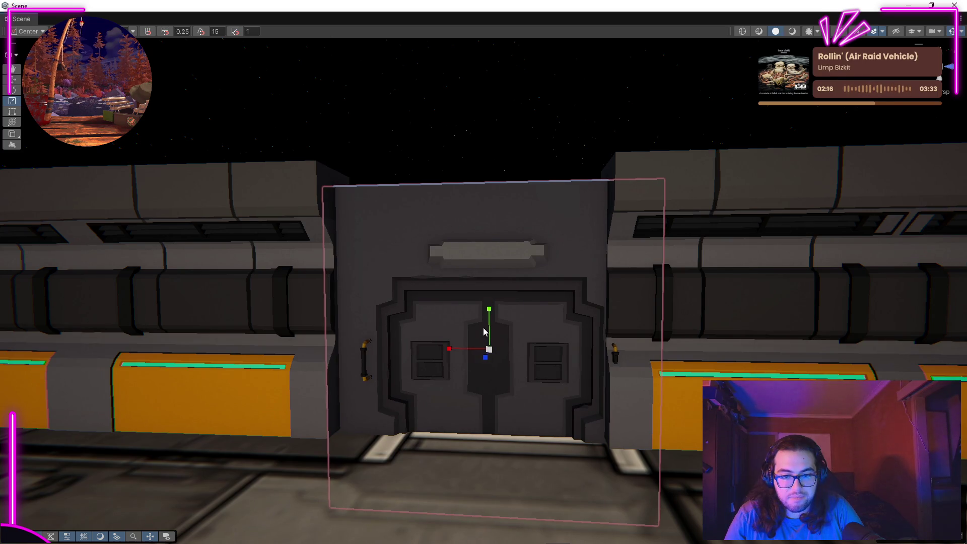
{"action": "left_click_drag", "start_coordinate": [491, 312], "coordinate": [495, 292]}
{"action": "left_click", "coordinate": [511, 113]}
{"action": "left_click_drag", "start_coordinate": [536, 249], "coordinate": [546, 253]}
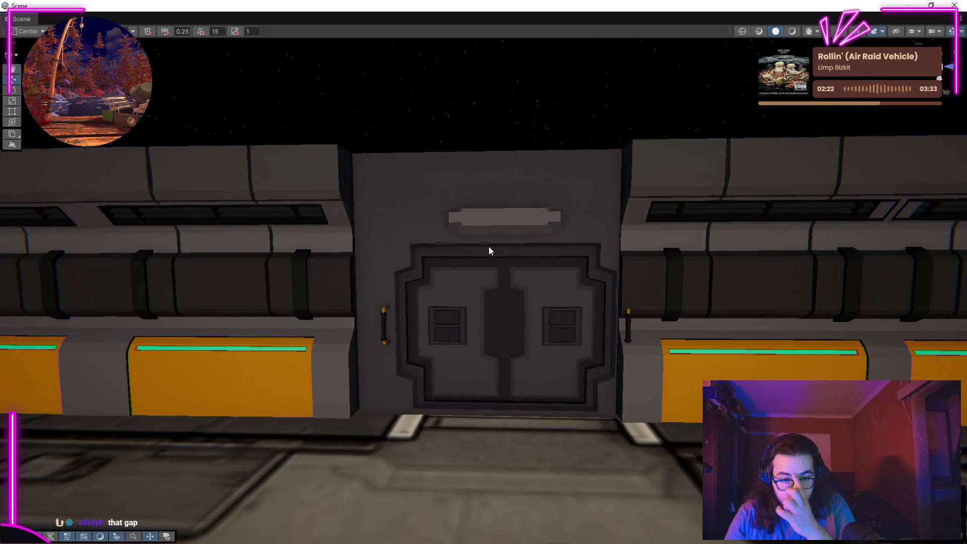
{"action": "left_click_drag", "start_coordinate": [435, 216], "coordinate": [477, 235]}
{"action": "left_click_drag", "start_coordinate": [514, 276], "coordinate": [618, 364]}
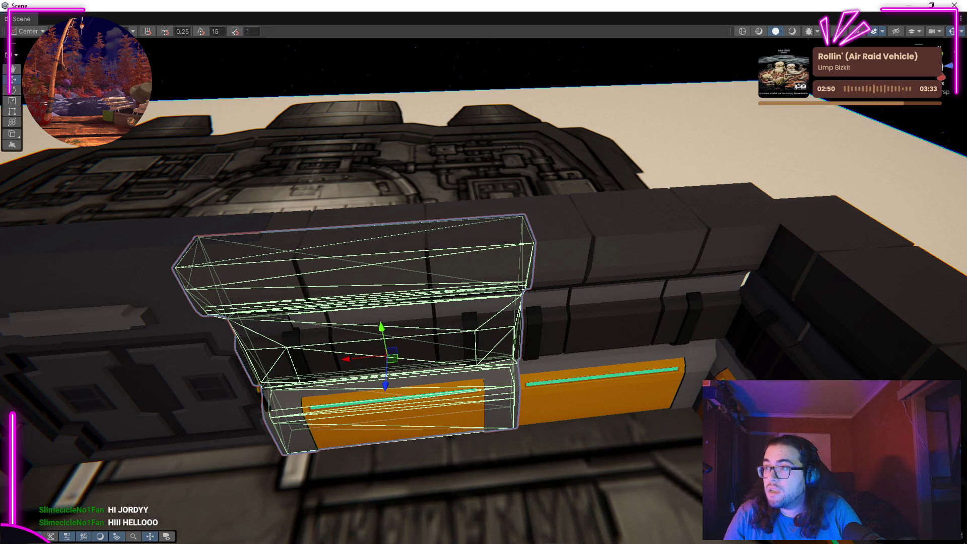
{"action": "left_click", "coordinate": [632, 236]}
{"action": "left_click", "coordinate": [437, 241]}
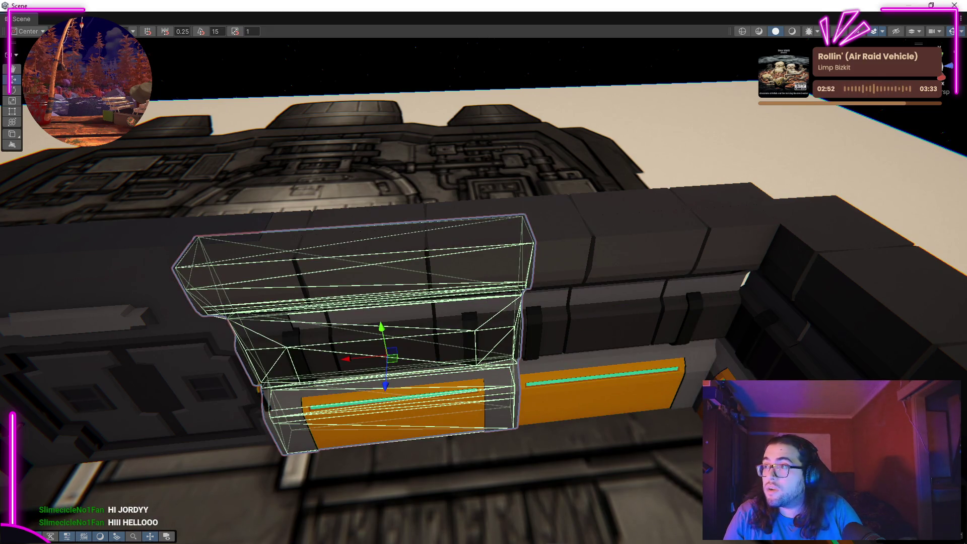
{"action": "left_click_drag", "start_coordinate": [484, 252], "coordinate": [743, 262]}
{"action": "scroll", "scroll_direction": "up", "scroll_amount": 3}
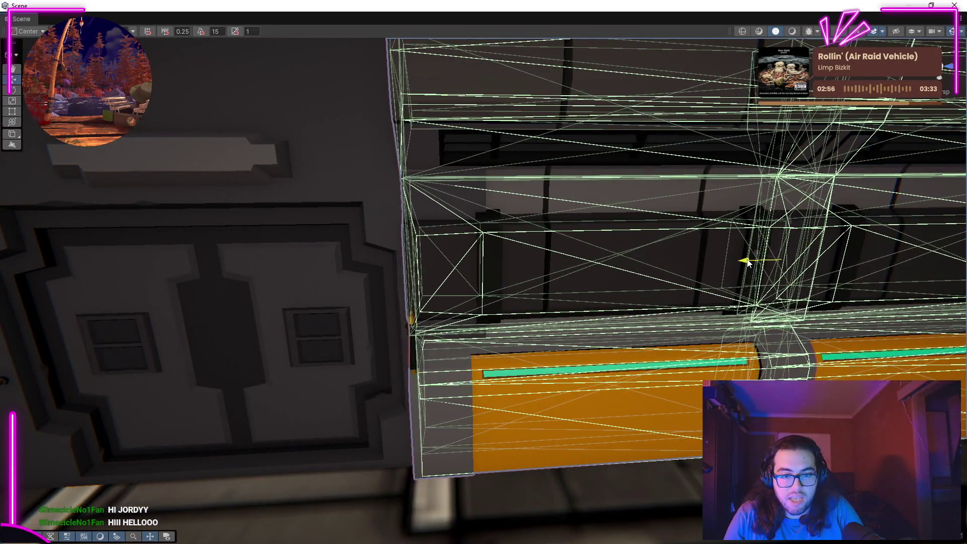
{"action": "left_click_drag", "start_coordinate": [771, 260], "coordinate": [656, 212]}
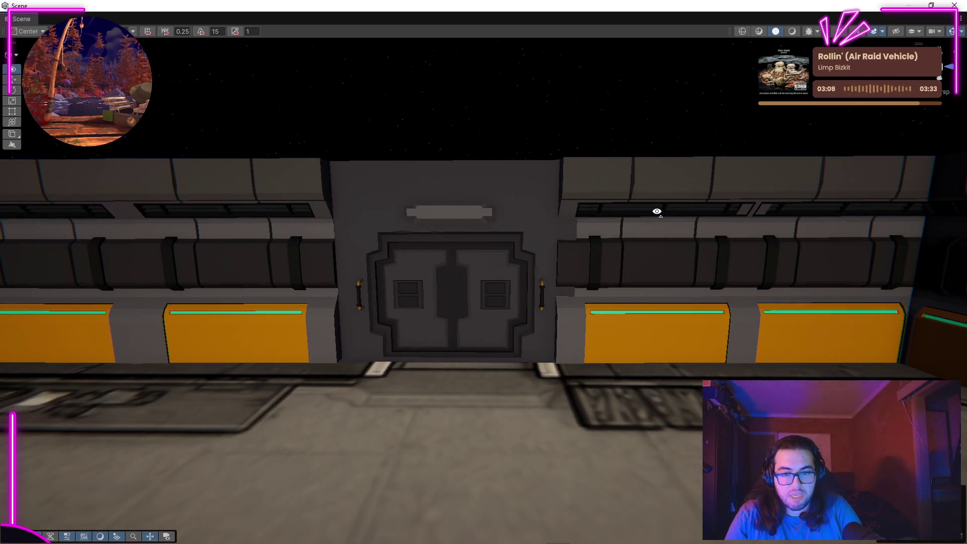
{"action": "left_click_drag", "start_coordinate": [626, 319], "coordinate": [292, 343]}
{"action": "left_click", "coordinate": [338, 359]}
{"action": "left_click_drag", "start_coordinate": [562, 179], "coordinate": [707, 220]}
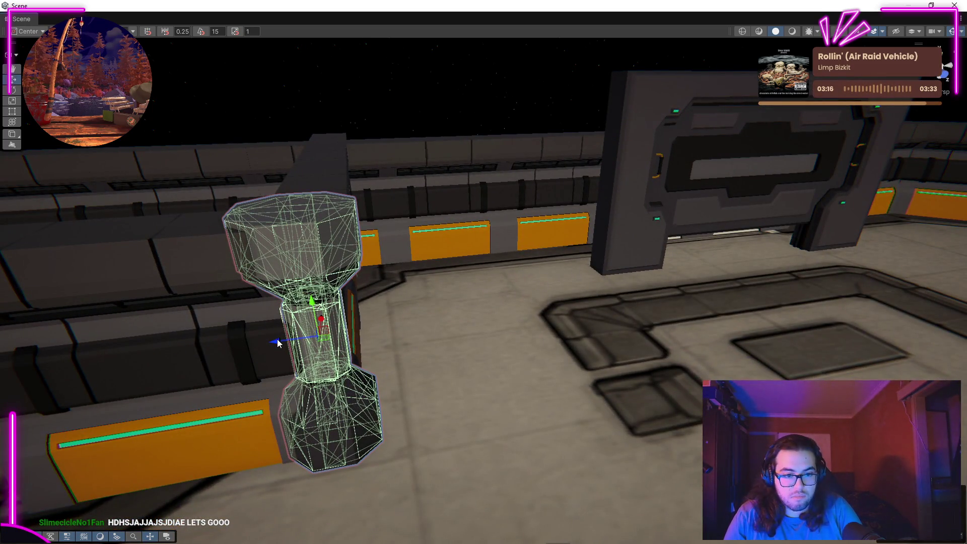
Move the first pillar along X until it sits against the door's side.
{"action": "left_click_drag", "start_coordinate": [278, 342], "coordinate": [481, 330]}
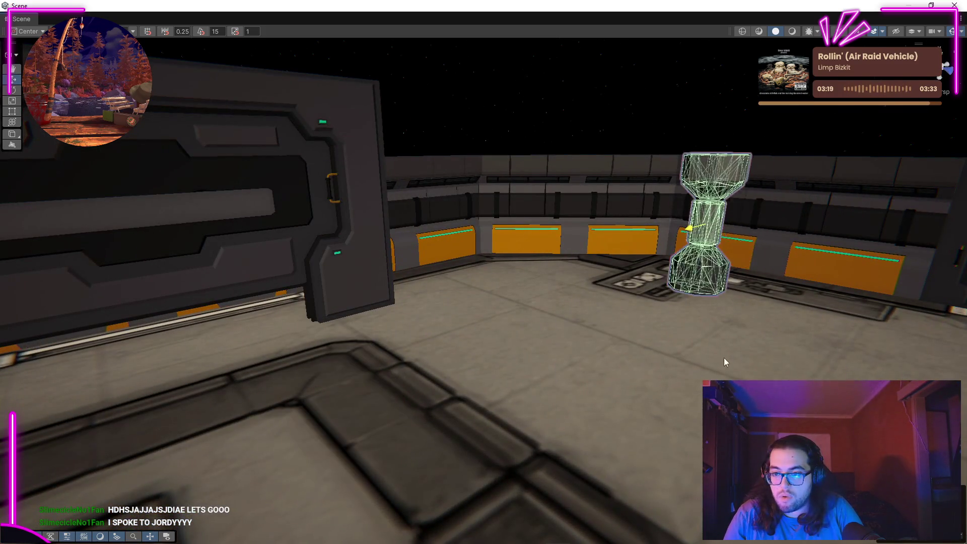
{"action": "key", "text": "f"}
{"action": "left_click_drag", "start_coordinate": [765, 343], "coordinate": [877, 308]}
{"action": "left_click_drag", "start_coordinate": [88, 287], "coordinate": [461, 343]}
{"action": "left_click_drag", "start_coordinate": [510, 283], "coordinate": [579, 283]}
{"action": "left_click_drag", "start_coordinate": [251, 287], "coordinate": [561, 354]}
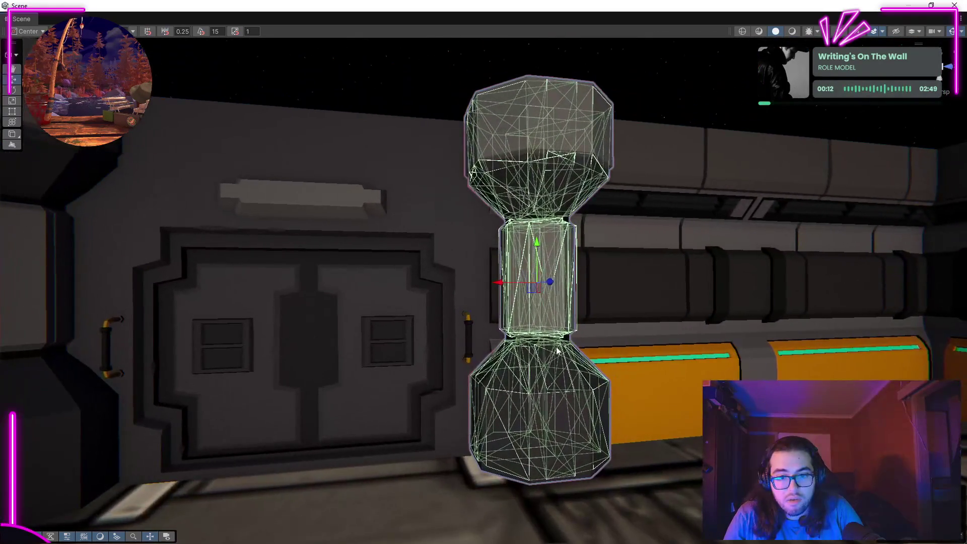
{"action": "left_click_drag", "start_coordinate": [501, 287], "coordinate": [492, 288]}
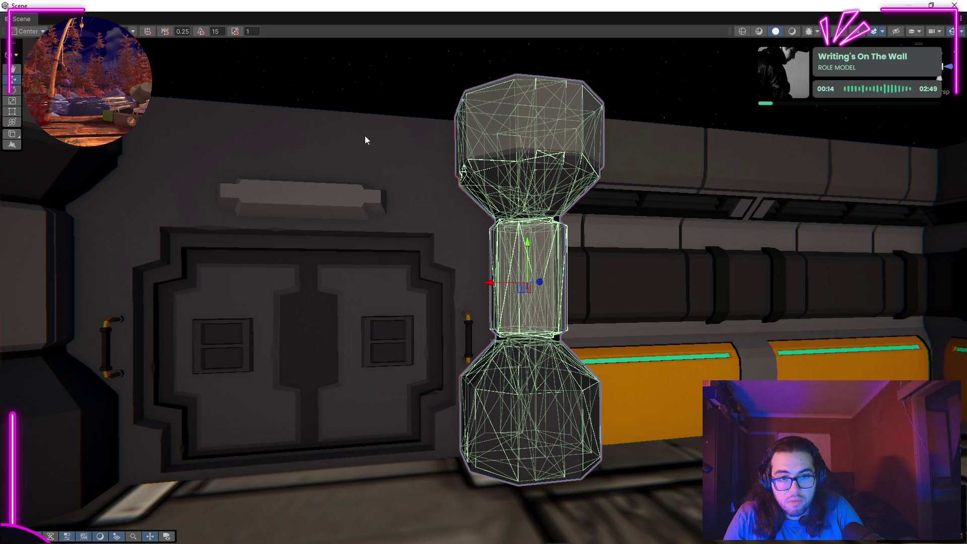
{"action": "left_click", "coordinate": [462, 199]}
{"action": "left_click_drag", "start_coordinate": [463, 199], "coordinate": [496, 231]}
Shift the wall assembly right and nudge the second pillar to close the gap.
{"action": "left_click", "coordinate": [496, 231]}
{"action": "key", "text": "f"}
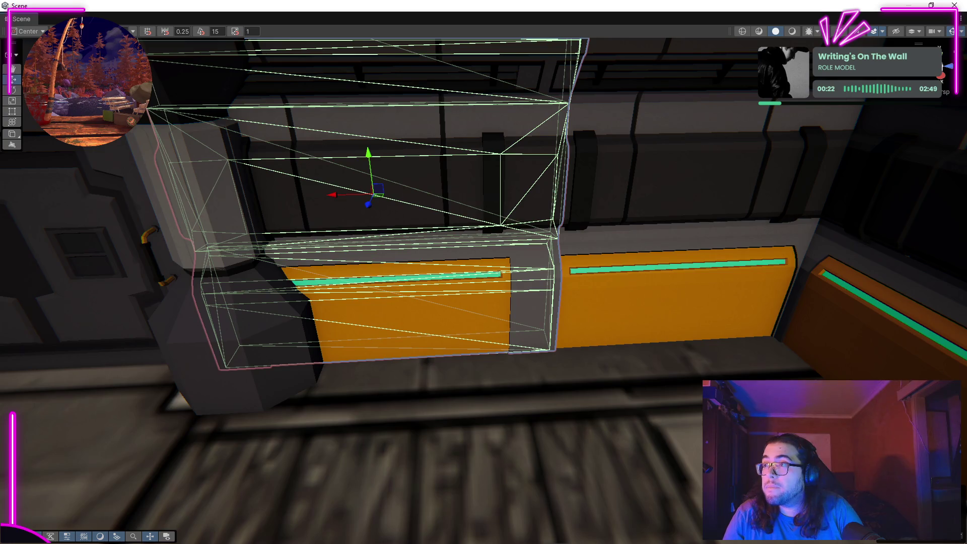
{"action": "left_click", "coordinate": [522, 205]}
{"action": "left_click_drag", "start_coordinate": [511, 181], "coordinate": [519, 185]}
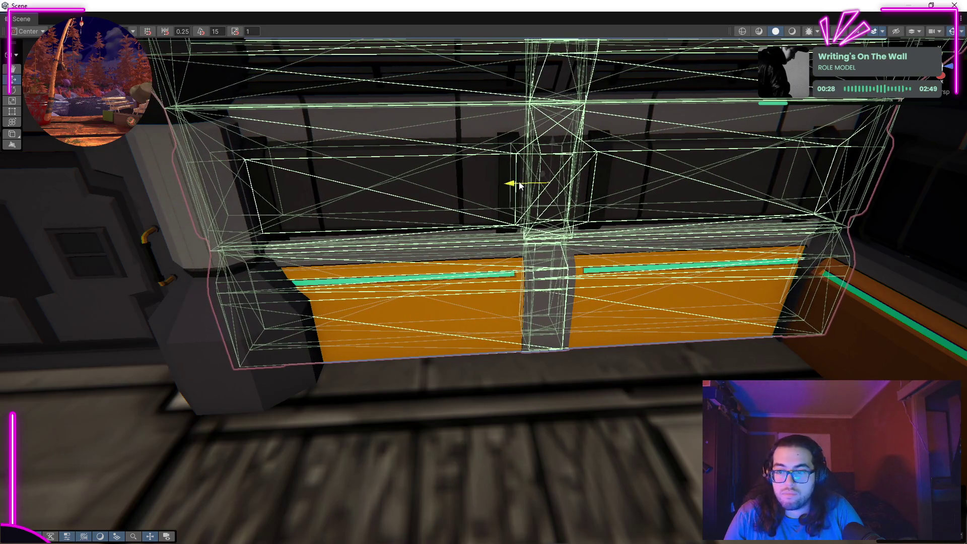
{"action": "scroll", "scroll_direction": "down", "scroll_amount": 3}
{"action": "left_click_drag", "start_coordinate": [522, 444], "coordinate": [671, 401]}
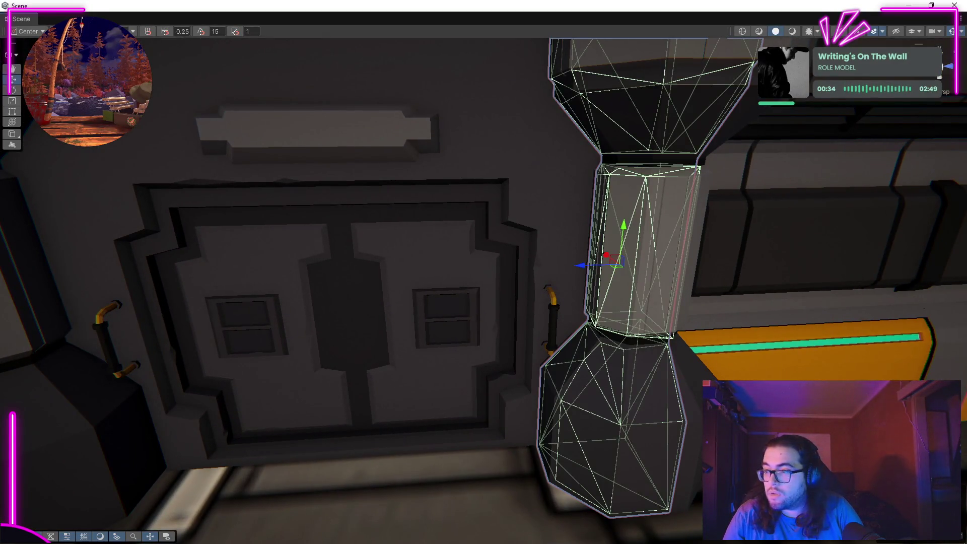
{"action": "left_click_drag", "start_coordinate": [606, 253], "coordinate": [618, 252]}
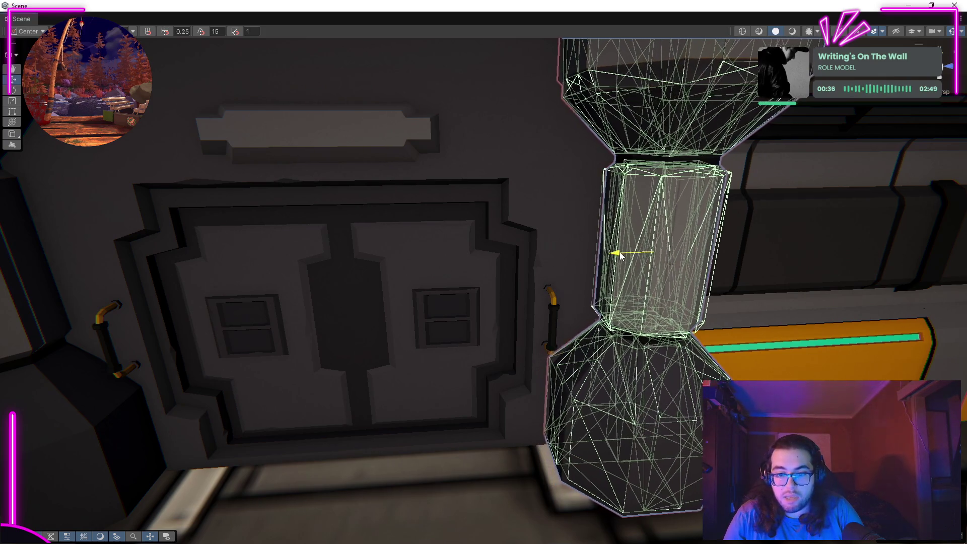
{"action": "scroll", "scroll_direction": "down", "scroll_amount": 3}
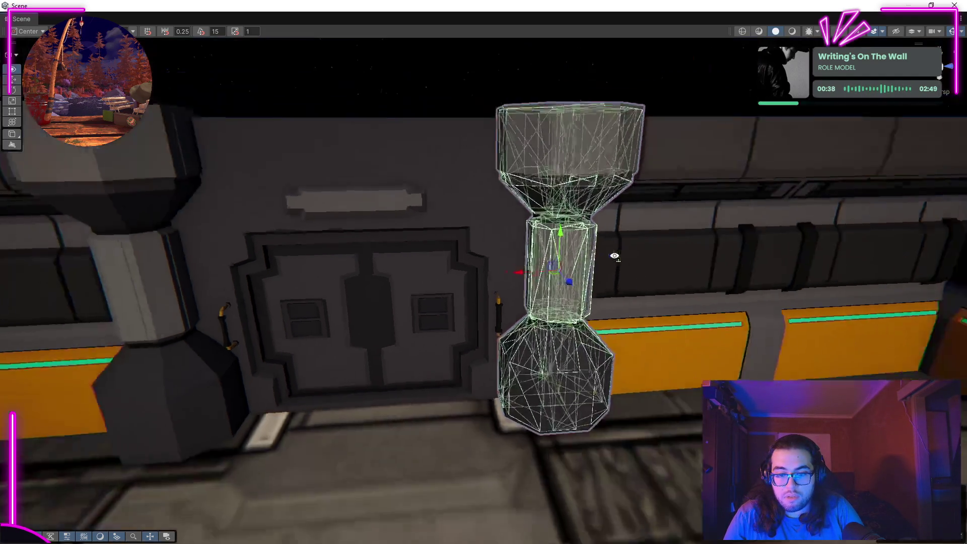
{"action": "left_click", "coordinate": [459, 94]}
{"action": "left_click_drag", "start_coordinate": [459, 94], "coordinate": [536, 136]}
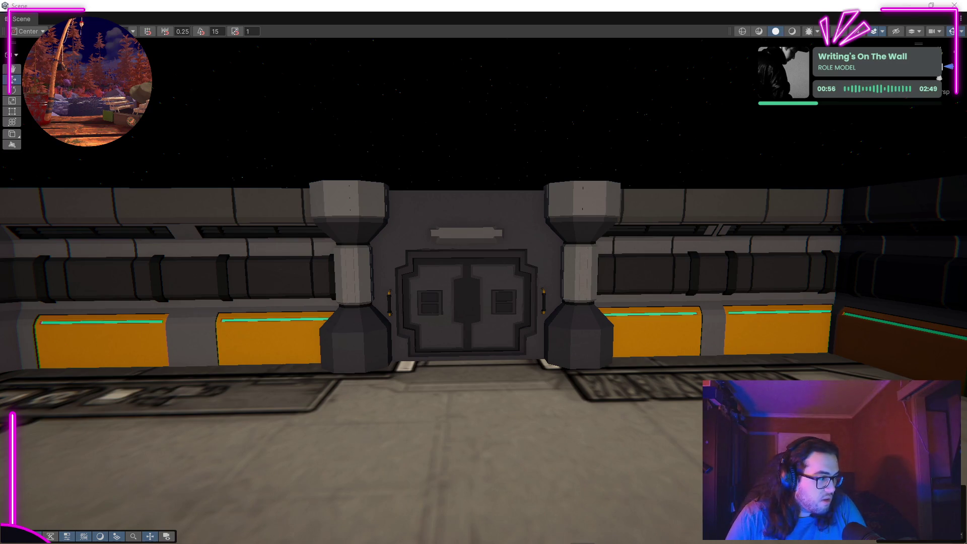
Select the door and undo an accidental change to the neighbouring wall piece.
{"action": "left_click_drag", "start_coordinate": [487, 386], "coordinate": [121, 514]}
{"action": "left_click", "coordinate": [525, 376]}
{"action": "left_click_drag", "start_coordinate": [525, 376], "coordinate": [75, 352]}
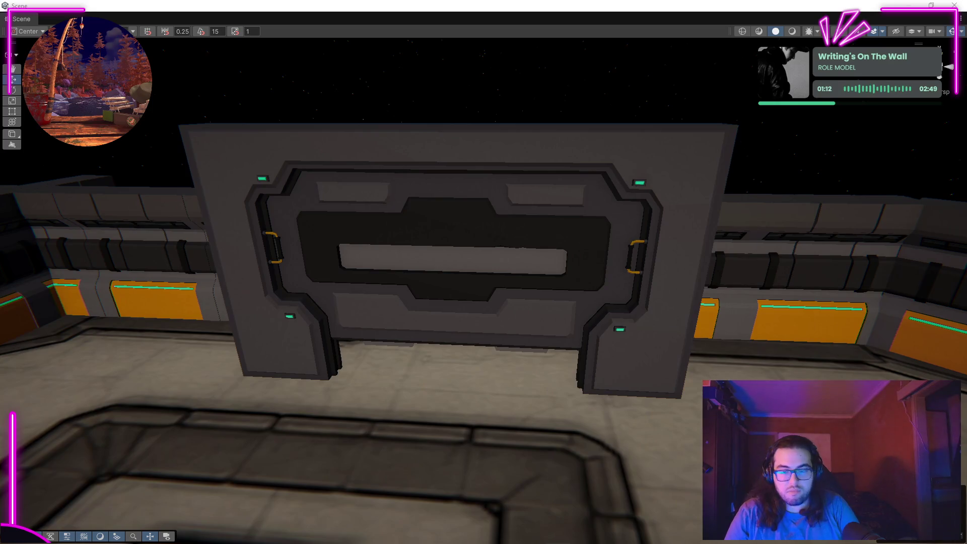
{"action": "left_click_drag", "start_coordinate": [488, 210], "coordinate": [468, 238]}
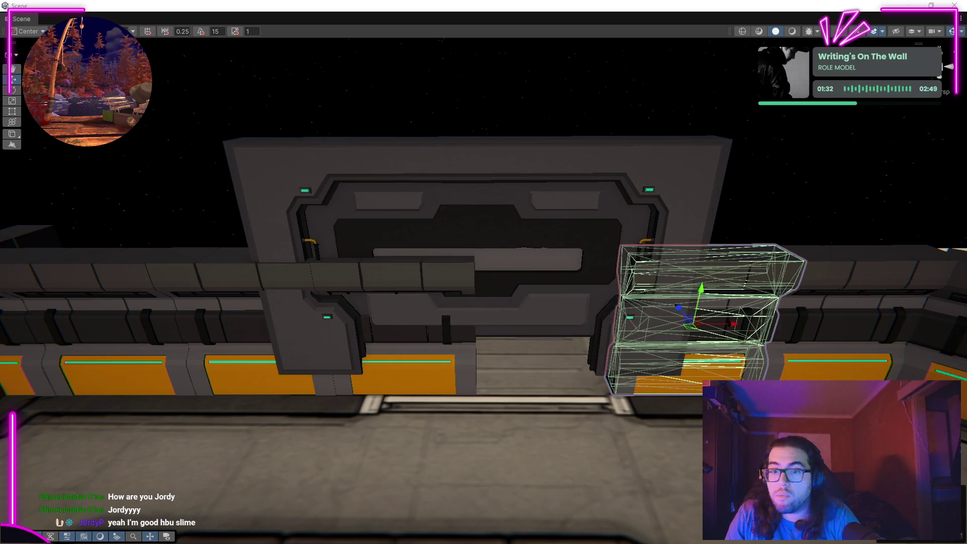
{"action": "key", "text": "ctrl+z"}
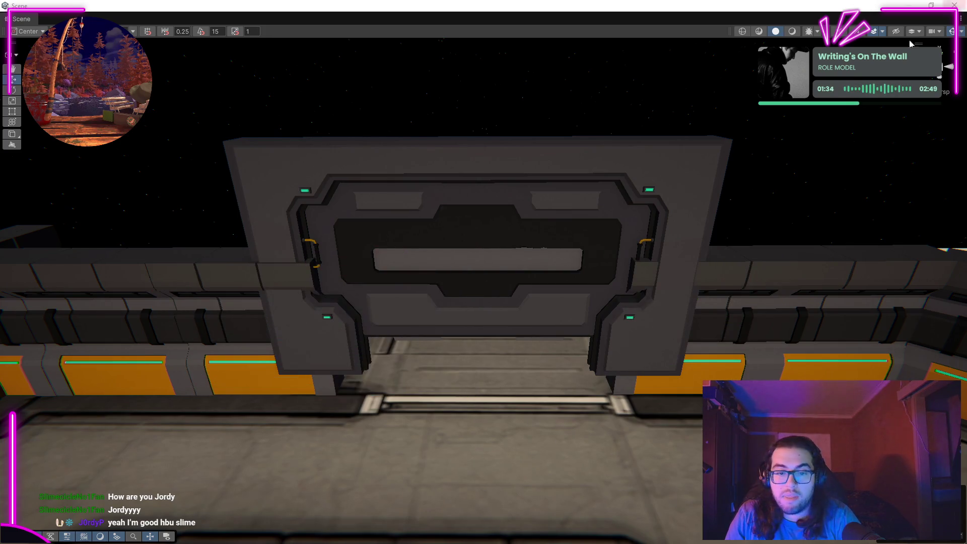
{"action": "scroll", "scroll_direction": "down", "scroll_amount": 3}
{"action": "scroll", "scroll_direction": "up", "scroll_amount": 3}
Lower the door on Y until it rests flush on the floor, then deselect.
{"action": "left_click_drag", "start_coordinate": [479, 192], "coordinate": [478, 279]}
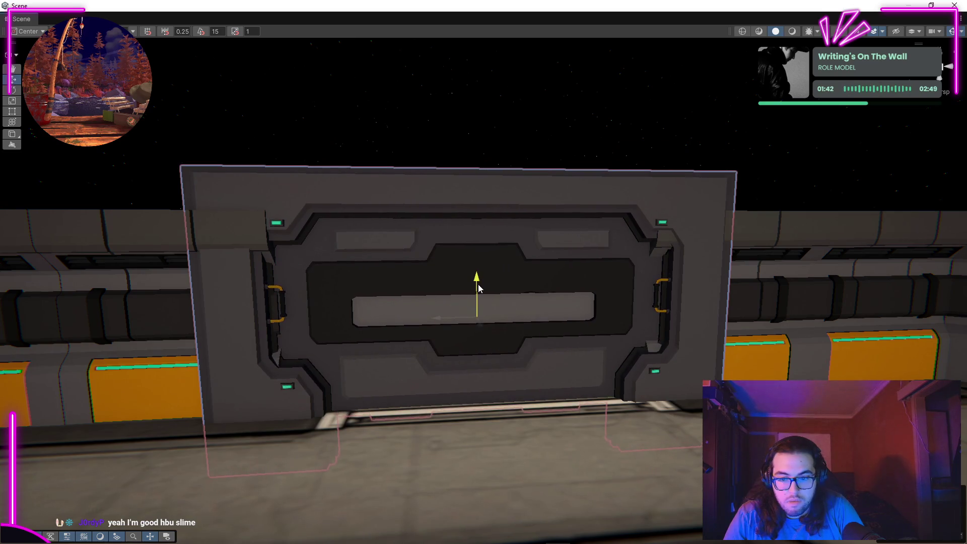
{"action": "left_click_drag", "start_coordinate": [479, 291], "coordinate": [479, 298]}
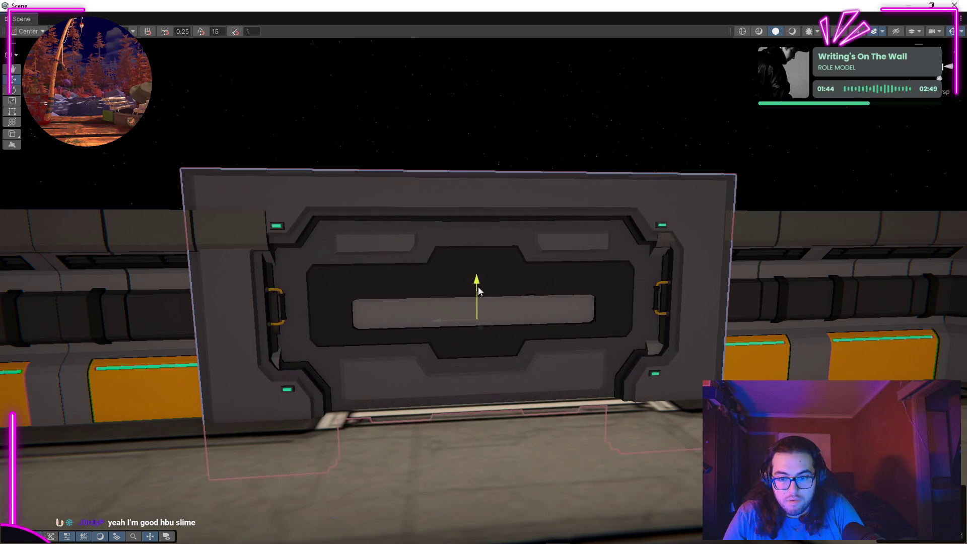
{"action": "scroll", "scroll_direction": "down", "scroll_amount": 3}
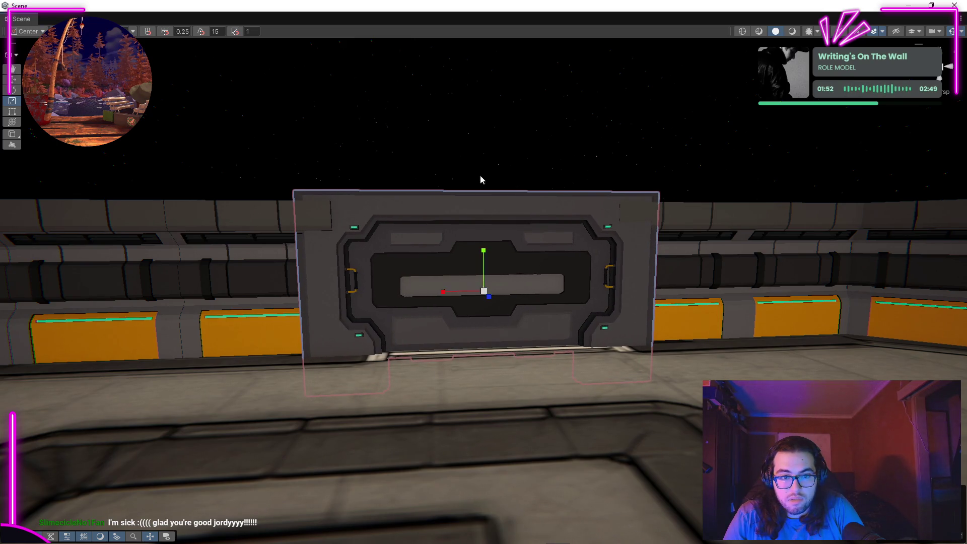
{"action": "left_click_drag", "start_coordinate": [600, 168], "coordinate": [578, 179]}
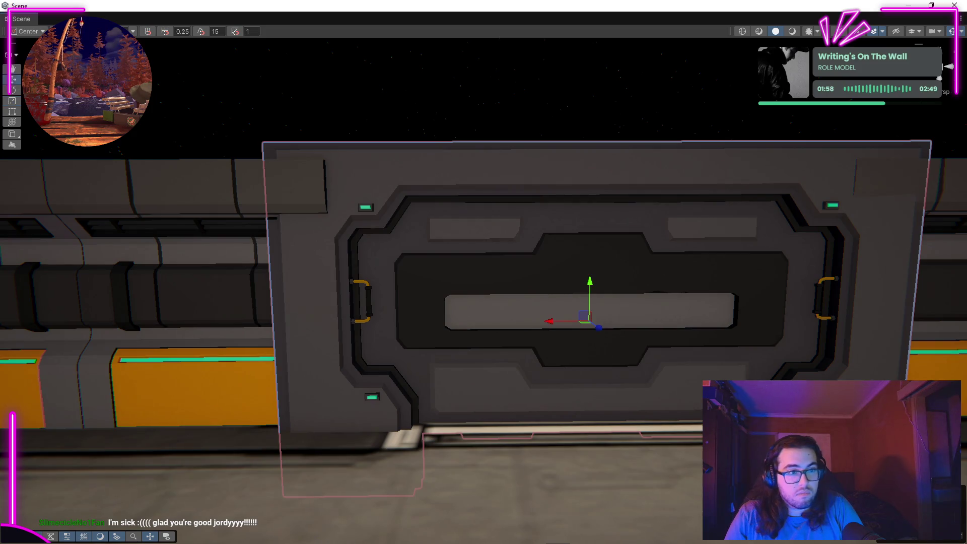
{"action": "left_click_drag", "start_coordinate": [589, 290], "coordinate": [594, 295]}
{"action": "left_click", "coordinate": [758, 159]}
{"action": "scroll", "scroll_direction": "down", "scroll_amount": 3}
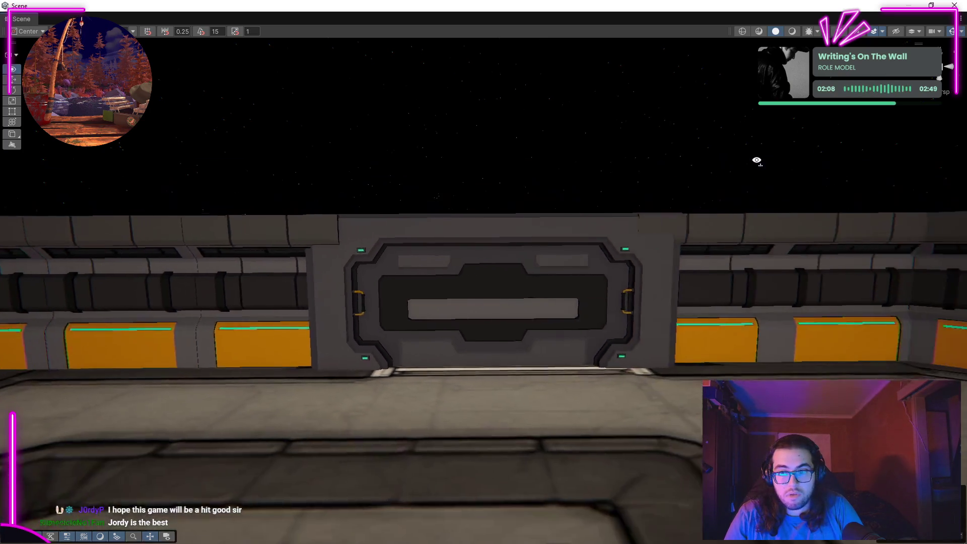
Select the two wall modules beside the door and frame them in view.
{"action": "left_click_drag", "start_coordinate": [758, 159], "coordinate": [677, 272]}
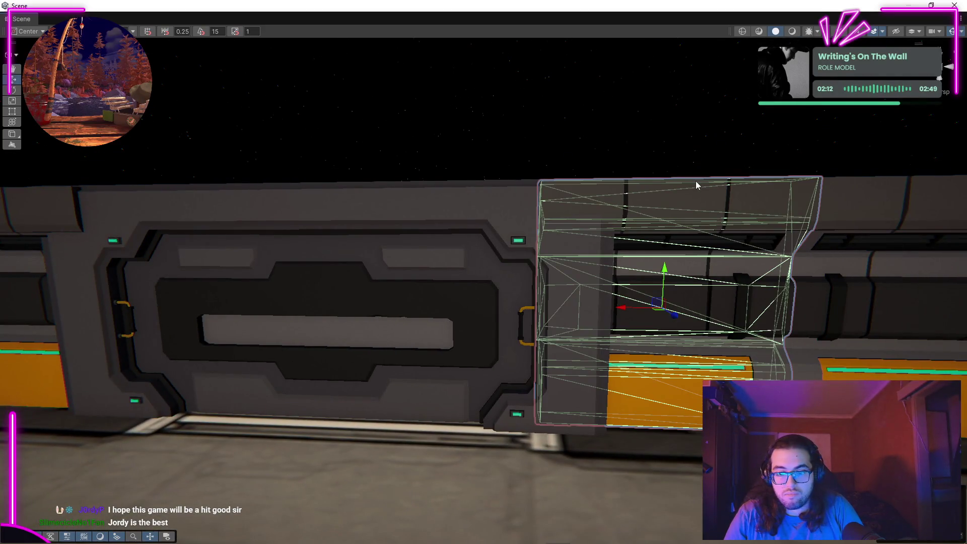
{"action": "left_click_drag", "start_coordinate": [472, 159], "coordinate": [555, 306]}
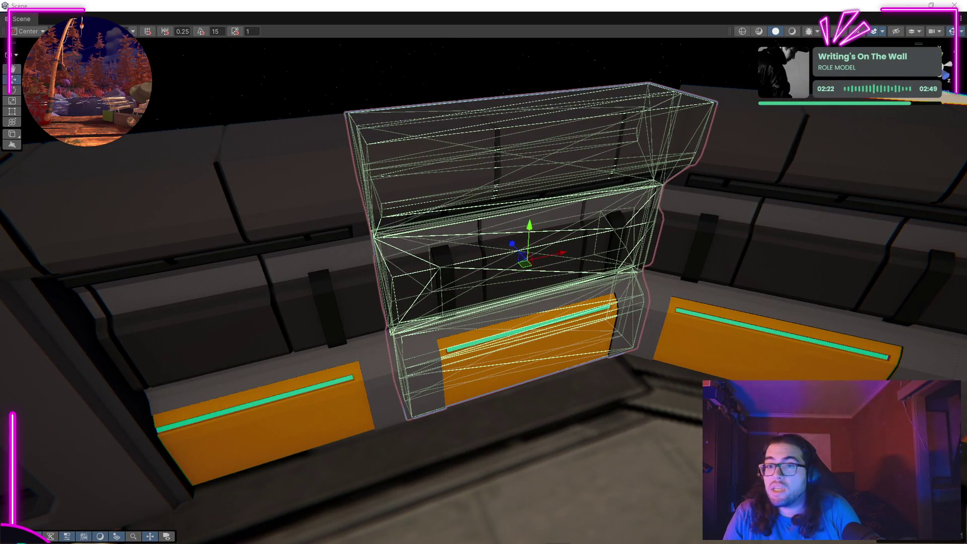
{"action": "left_click", "coordinate": [226, 261]}
{"action": "key", "text": "f"}
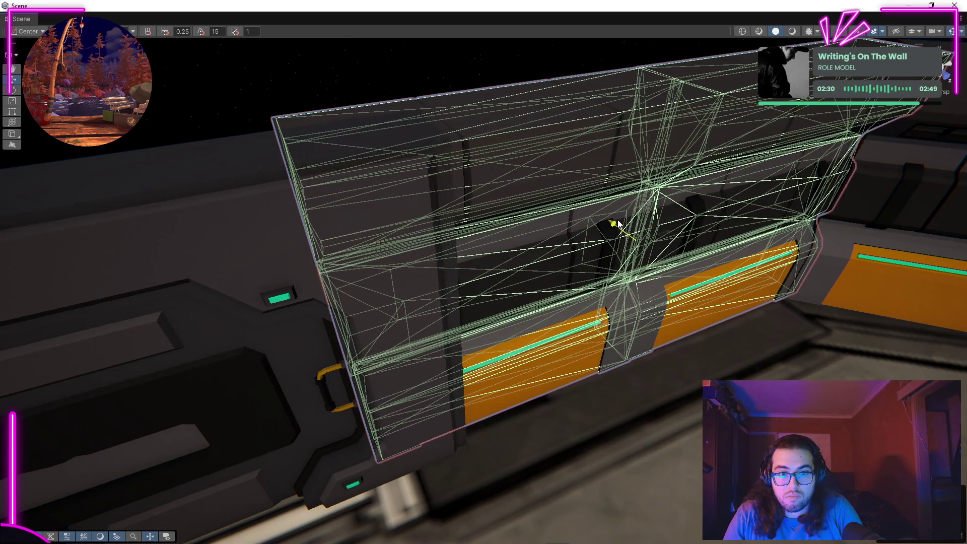
{"action": "left_click_drag", "start_coordinate": [223, 90], "coordinate": [579, 174]}
{"action": "key", "text": "f"}
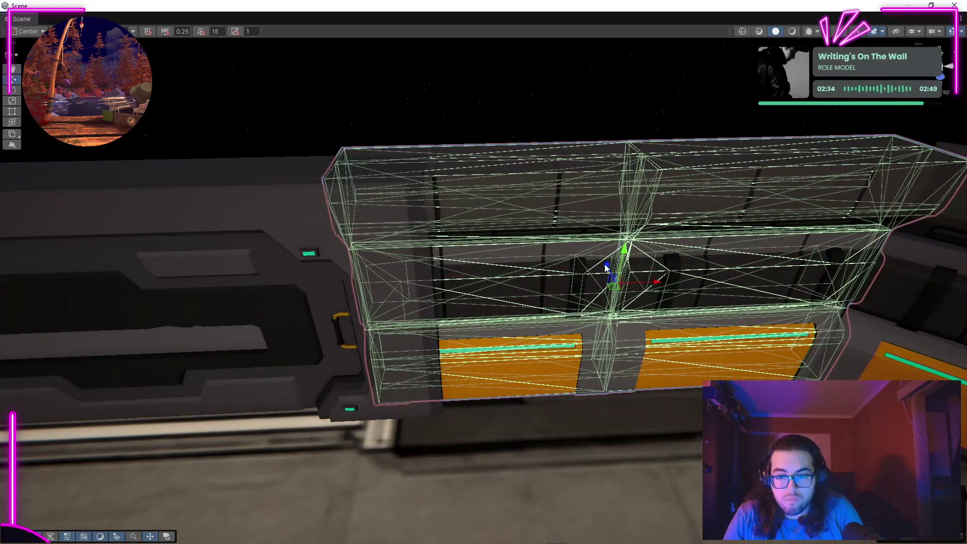
{"action": "scroll", "scroll_direction": "up", "scroll_amount": 3}
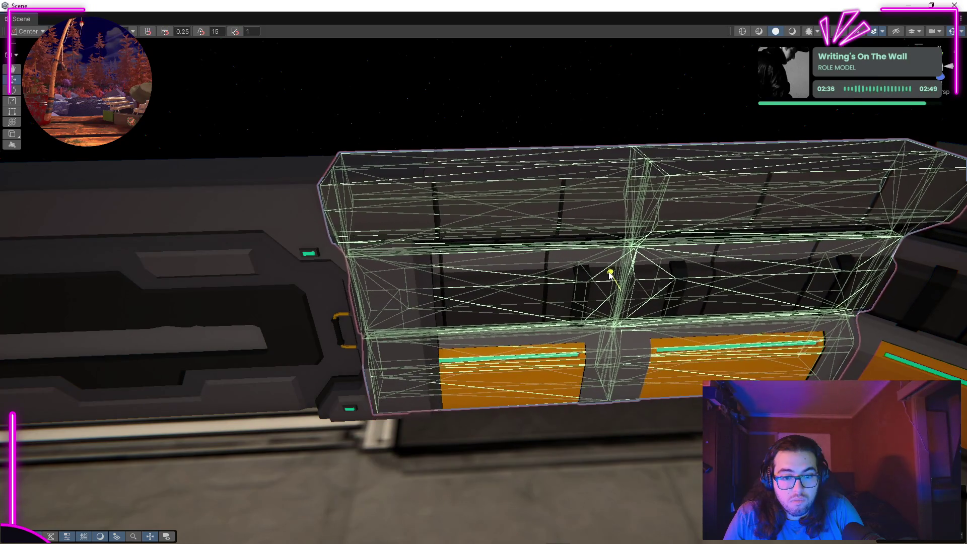
{"action": "left_click_drag", "start_coordinate": [609, 275], "coordinate": [530, 198]}
Nudge the door left and back right along X to centre it, then deselect.
{"action": "left_click", "coordinate": [515, 225]}
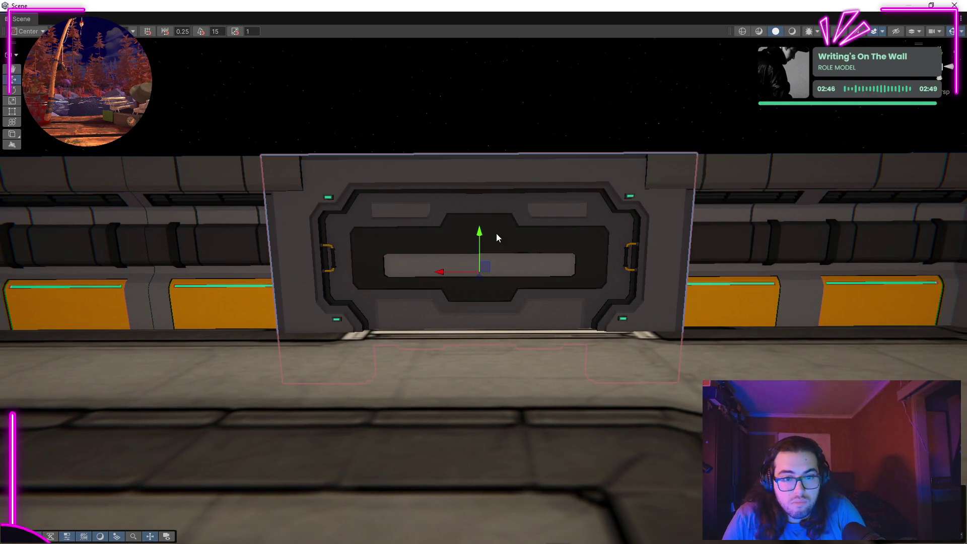
{"action": "left_click_drag", "start_coordinate": [455, 272], "coordinate": [440, 274]}
{"action": "right_click", "coordinate": [436, 272]}
{"action": "left_click", "coordinate": [399, 261]}
{"action": "left_click", "coordinate": [431, 270]}
{"action": "left_click", "coordinate": [464, 89]}
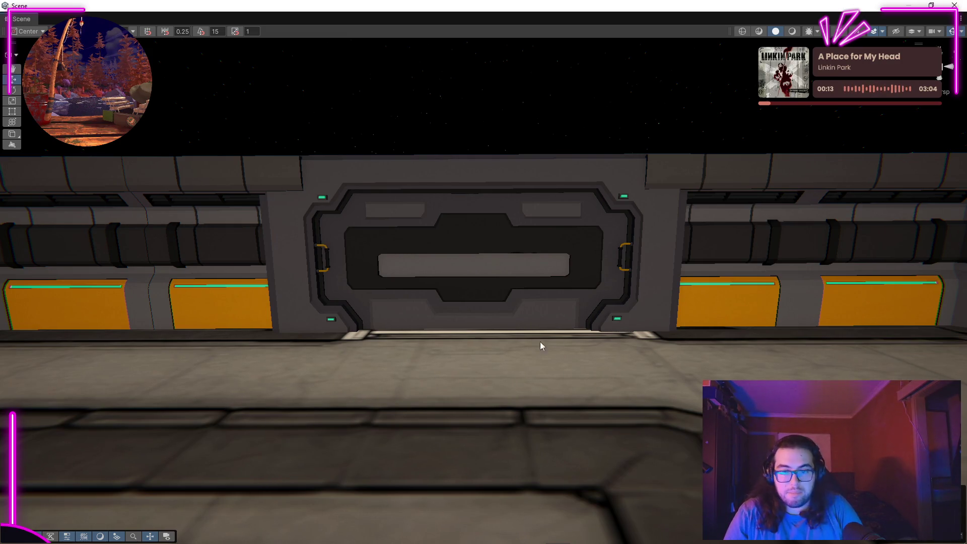
Delete the orange-panelled wall piece at the room's outer corner.
{"action": "scroll", "scroll_direction": "down", "scroll_amount": 3}
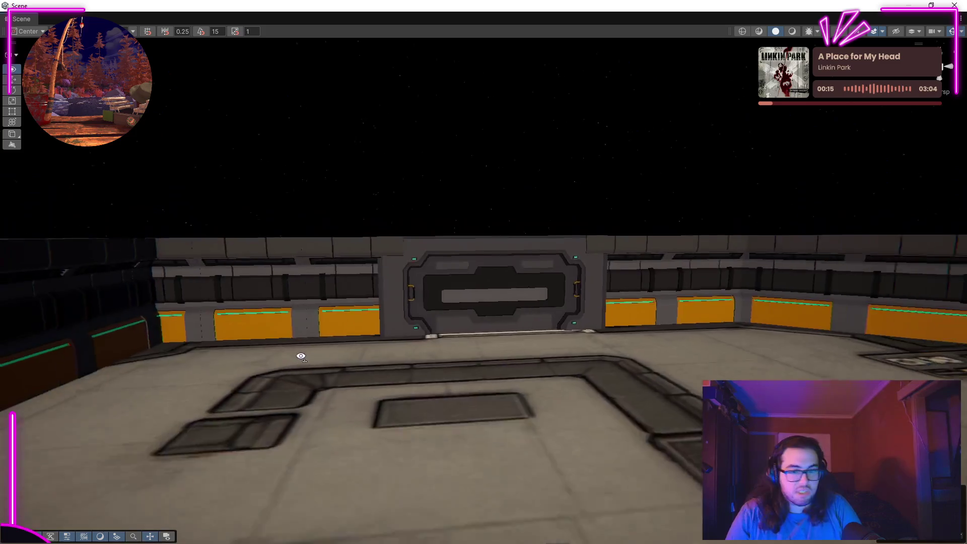
{"action": "scroll", "scroll_direction": "up", "scroll_amount": 3}
{"action": "left_click_drag", "start_coordinate": [287, 358], "coordinate": [517, 173]}
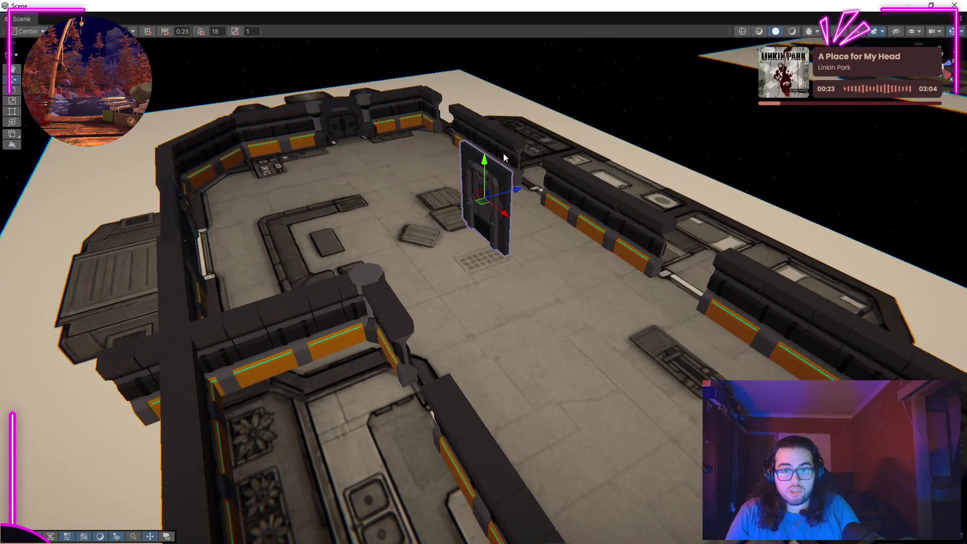
{"action": "left_click_drag", "start_coordinate": [459, 166], "coordinate": [886, 327]}
{"action": "scroll", "scroll_direction": "down", "scroll_amount": 3}
{"action": "left_click_drag", "start_coordinate": [514, 239], "coordinate": [65, 186]}
{"action": "left_click", "coordinate": [615, 300]}
{"action": "left_click_drag", "start_coordinate": [616, 299], "coordinate": [654, 251]}
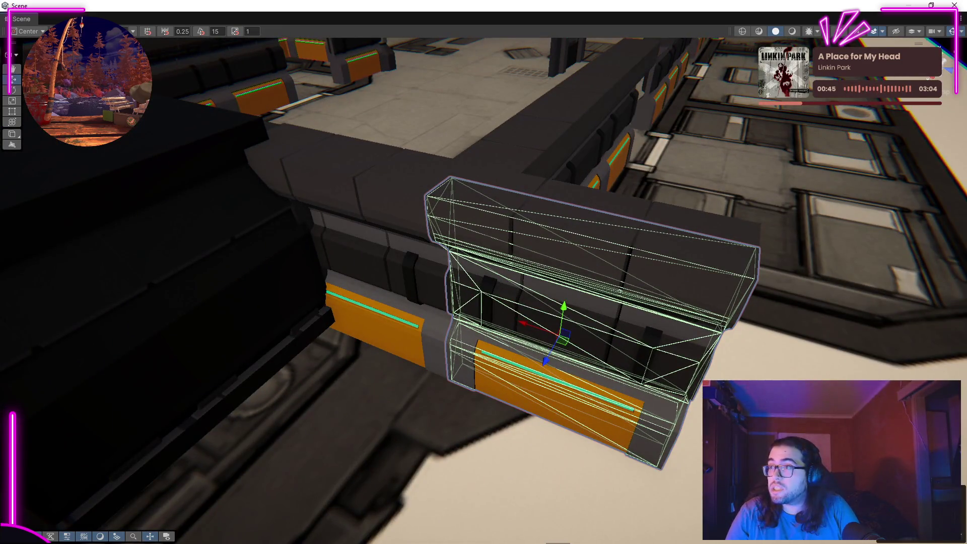
{"action": "key", "text": "Delete"}
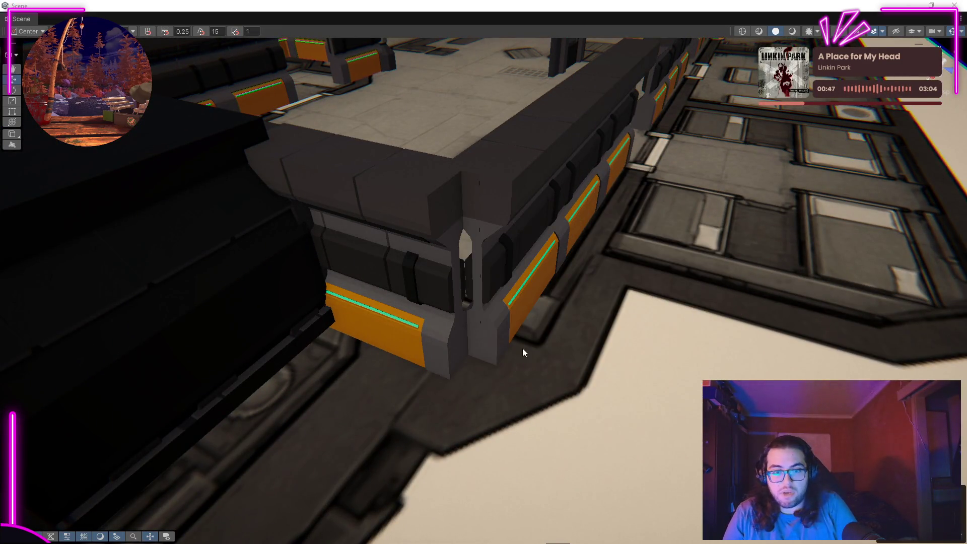
Select a wall piece at the wall junction and survey the remaining walls.
{"action": "scroll", "scroll_direction": "down", "scroll_amount": 3}
{"action": "left_click_drag", "start_coordinate": [521, 350], "coordinate": [364, 257]}
{"action": "left_click", "coordinate": [363, 257]}
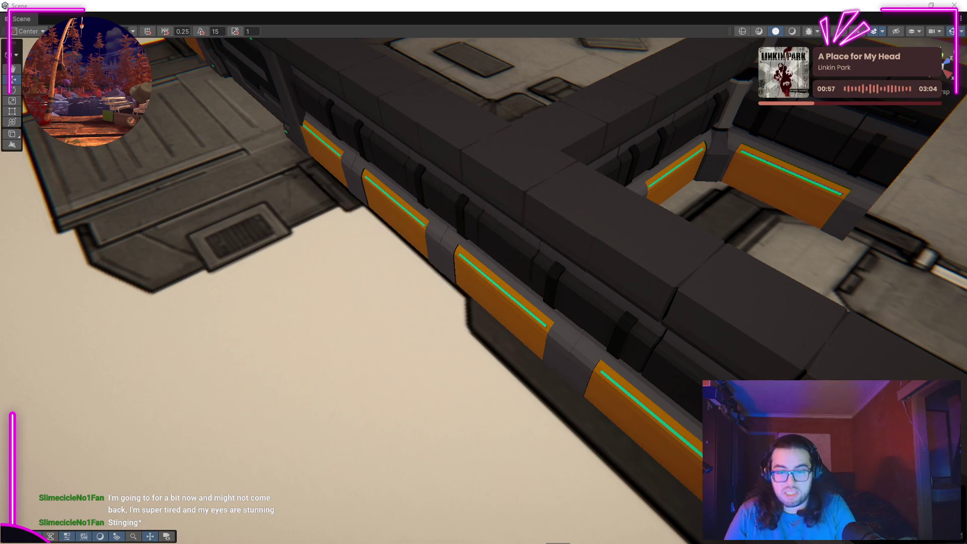
{"action": "left_click_drag", "start_coordinate": [503, 367], "coordinate": [437, 356]}
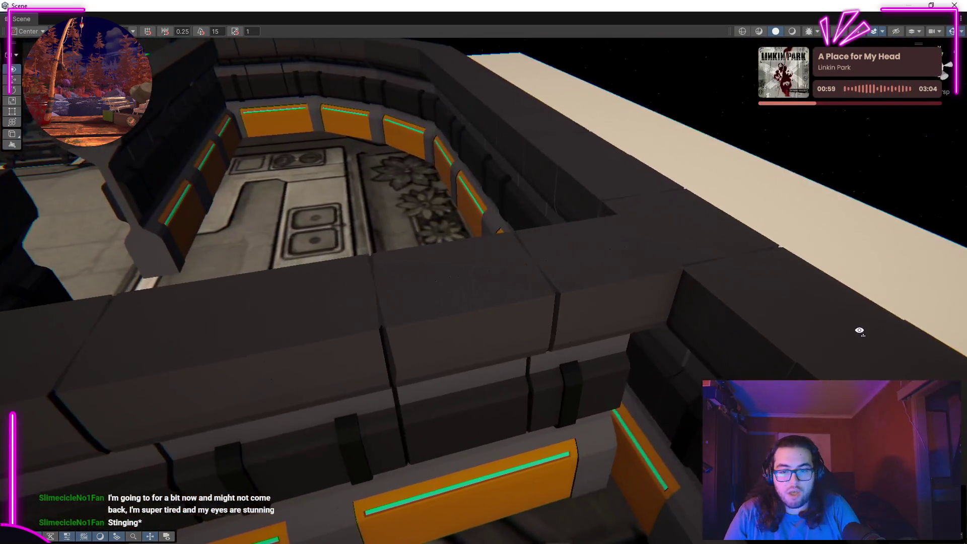
{"action": "left_click_drag", "start_coordinate": [838, 348], "coordinate": [609, 279]}
{"action": "key", "text": "d"}
{"action": "scroll", "scroll_direction": "up", "scroll_amount": 3}
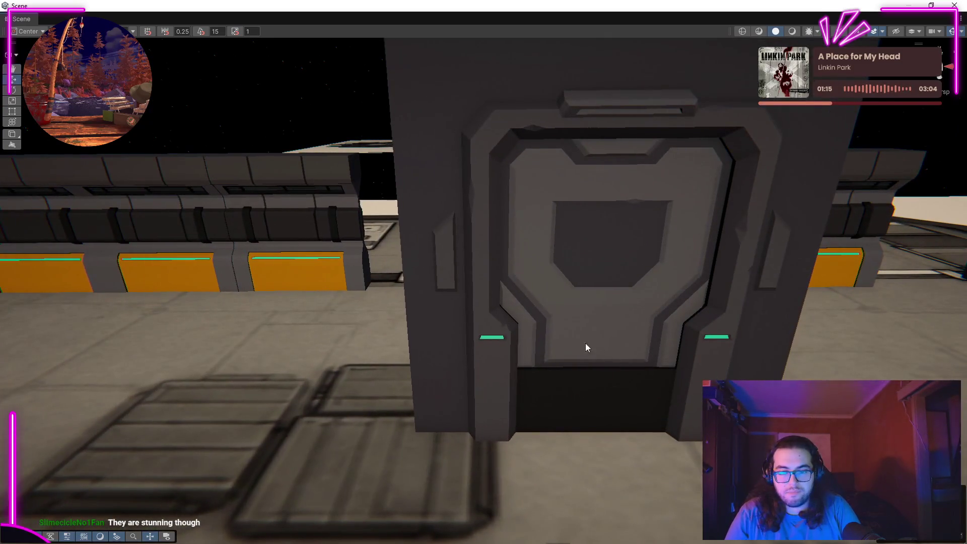
Slide the tall doorway left into the wall gap and shrink it uniformly.
{"action": "left_click_drag", "start_coordinate": [482, 288], "coordinate": [467, 198]}
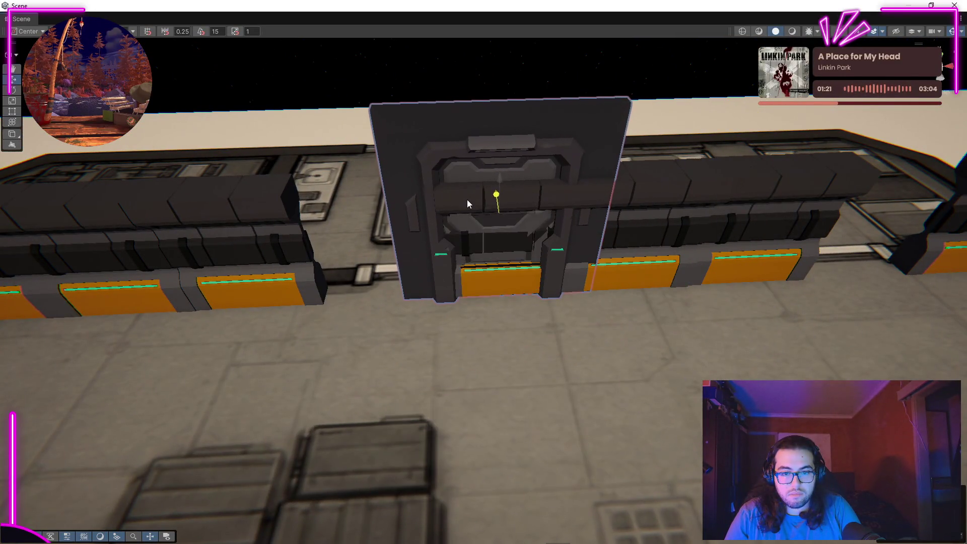
{"action": "key", "text": "f"}
{"action": "left_click_drag", "start_coordinate": [700, 180], "coordinate": [437, 195]}
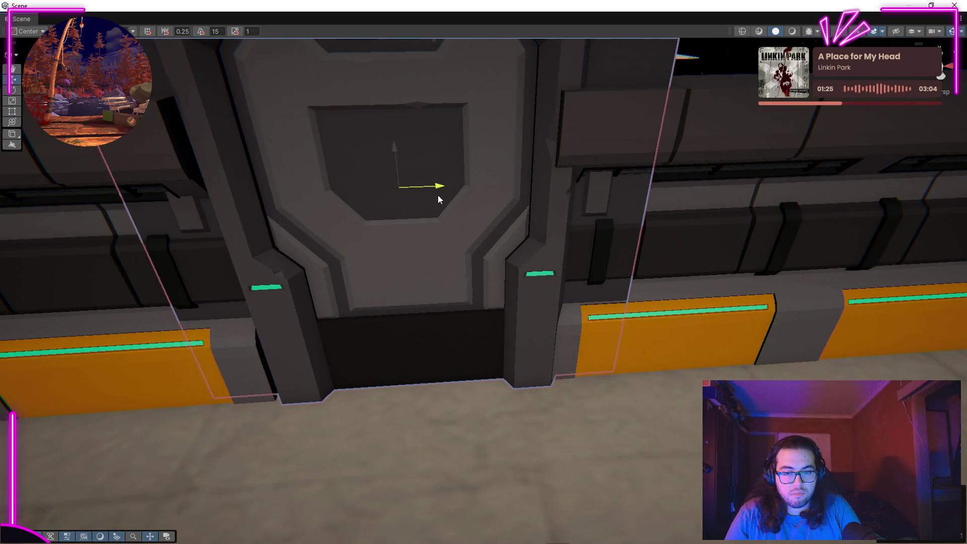
{"action": "scroll", "scroll_direction": "down", "scroll_amount": 3}
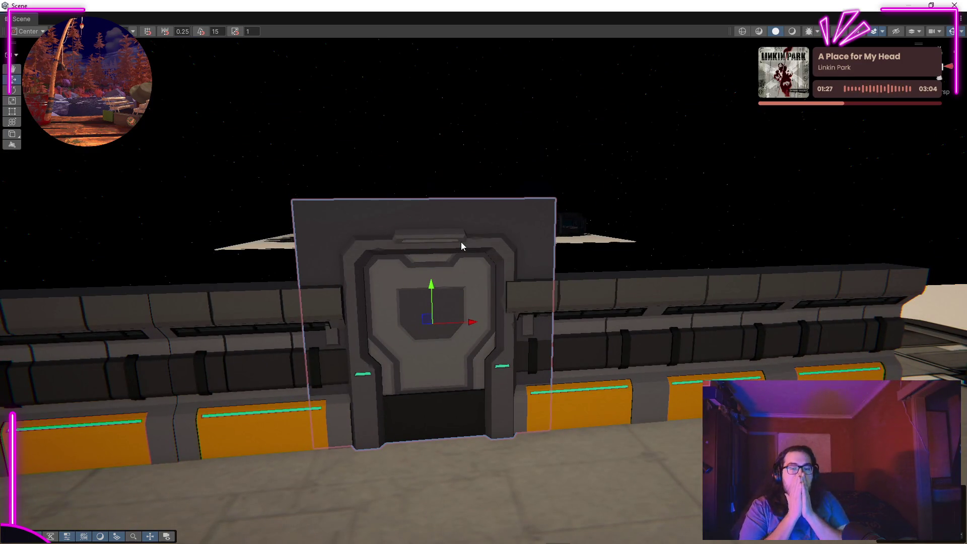
{"action": "key", "text": "r"}
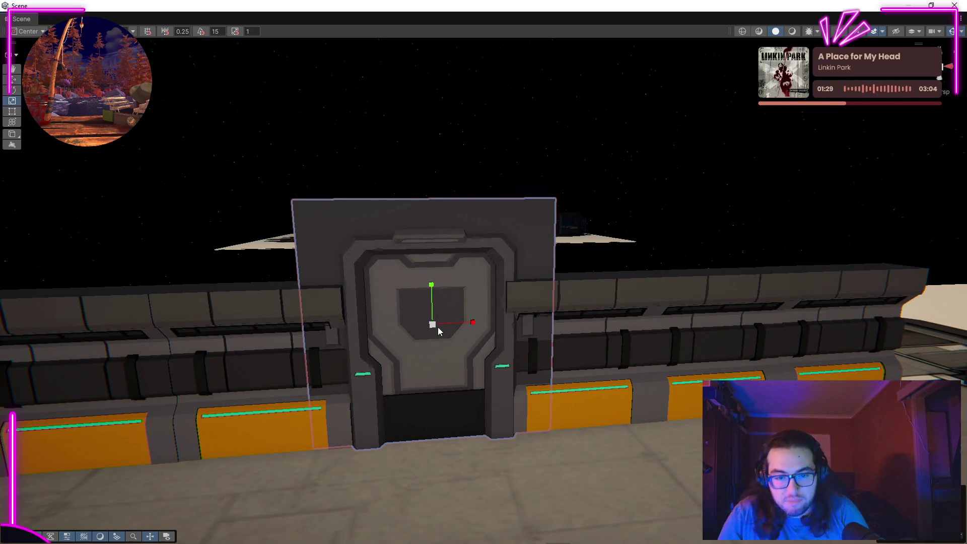
{"action": "left_click_drag", "start_coordinate": [434, 328], "coordinate": [434, 342]}
{"action": "scroll", "scroll_direction": "up", "scroll_amount": 3}
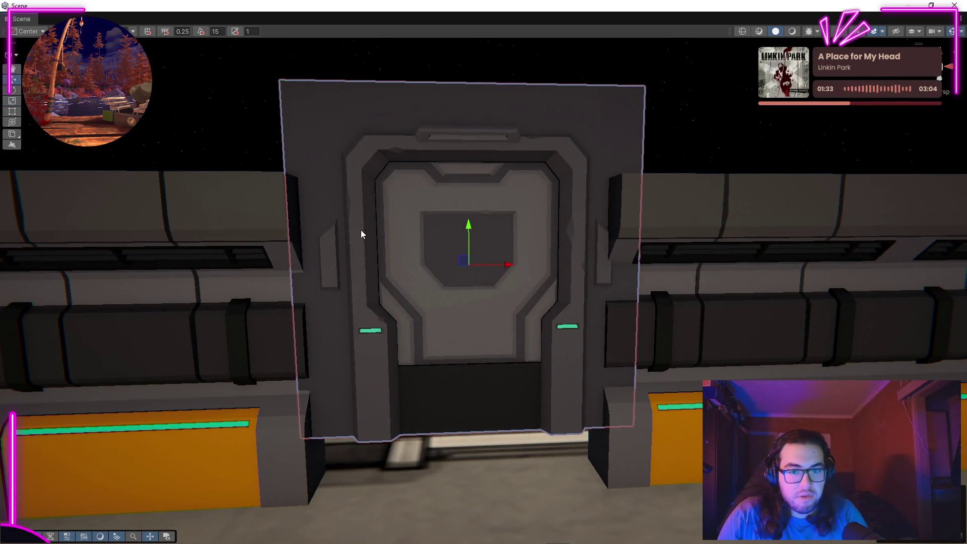
Lower the doorway to the floor so it sits in the wall run, then deselect.
{"action": "left_click_drag", "start_coordinate": [467, 237], "coordinate": [479, 301]}
{"action": "left_click_drag", "start_coordinate": [624, 161], "coordinate": [448, 295]}
{"action": "key", "text": "r"}
{"action": "scroll", "scroll_direction": "up", "scroll_amount": 3}
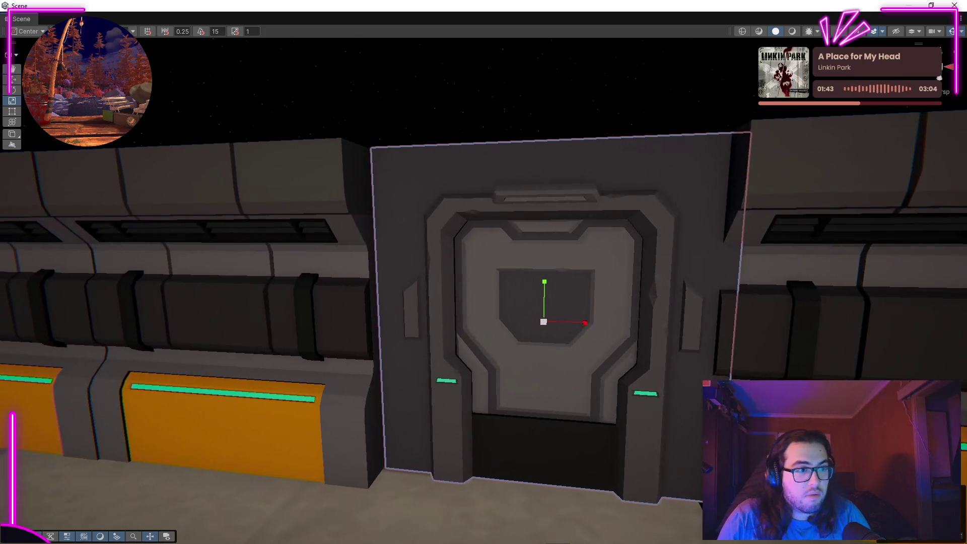
{"action": "key", "text": "w"}
{"action": "scroll", "scroll_direction": "down", "scroll_amount": 3}
{"action": "left_click_drag", "start_coordinate": [563, 192], "coordinate": [564, 255]}
{"action": "scroll", "scroll_direction": "up", "scroll_amount": 3}
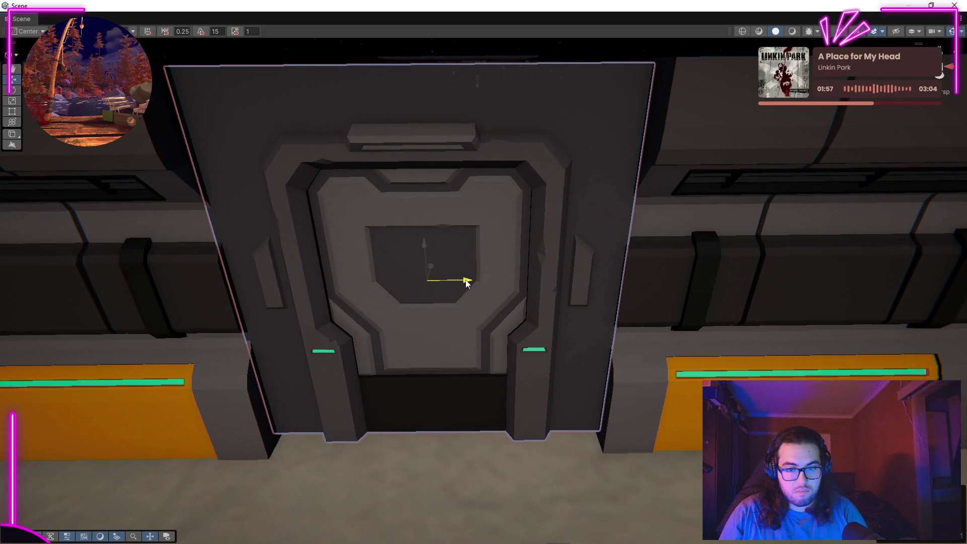
{"action": "scroll", "scroll_direction": "down", "scroll_amount": 3}
{"action": "left_click", "coordinate": [482, 148]}
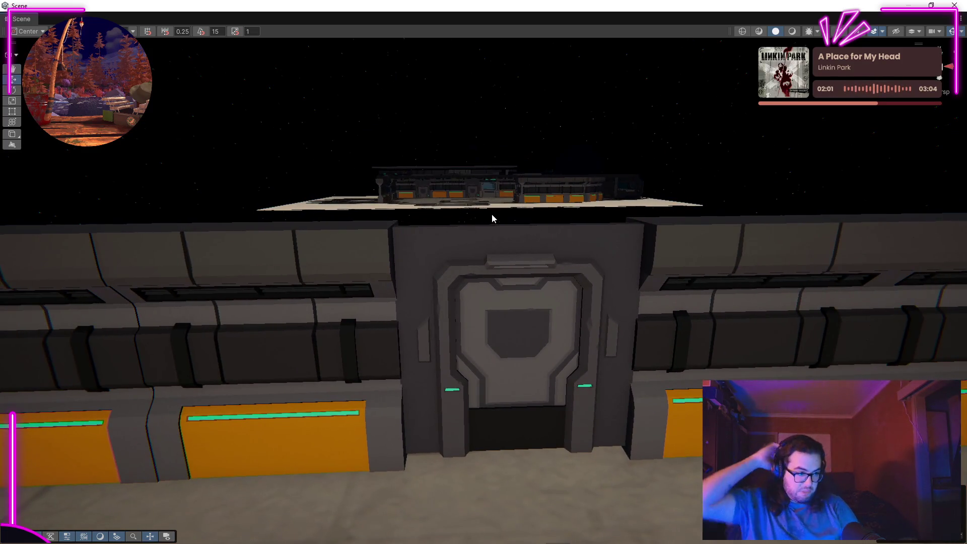
{"action": "left_click_drag", "start_coordinate": [492, 213], "coordinate": [239, 192]}
{"action": "scroll", "scroll_direction": "up", "scroll_amount": 3}
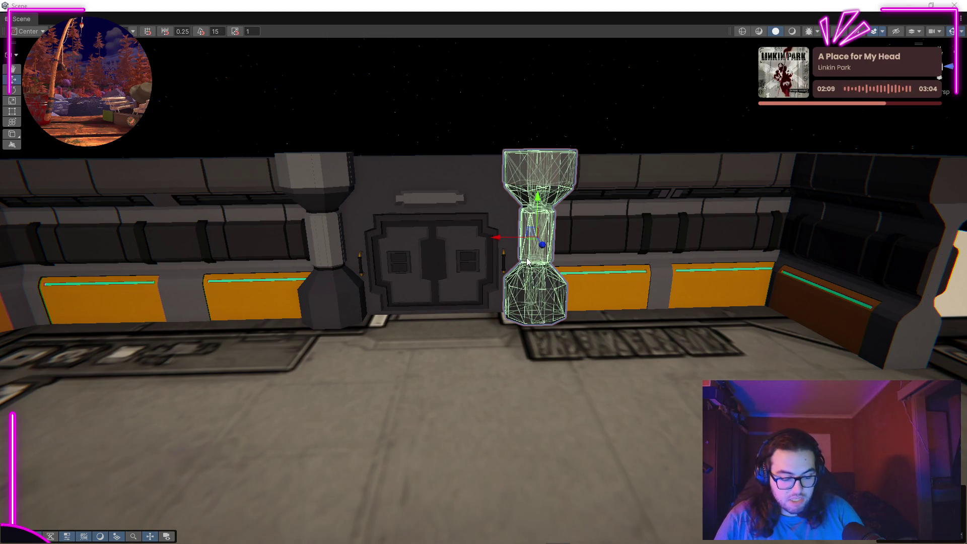
Move the octagonal pillar off the crate and against the wall left of the door.
{"action": "left_click_drag", "start_coordinate": [514, 261], "coordinate": [681, 252]}
{"action": "scroll", "scroll_direction": "up", "scroll_amount": 3}
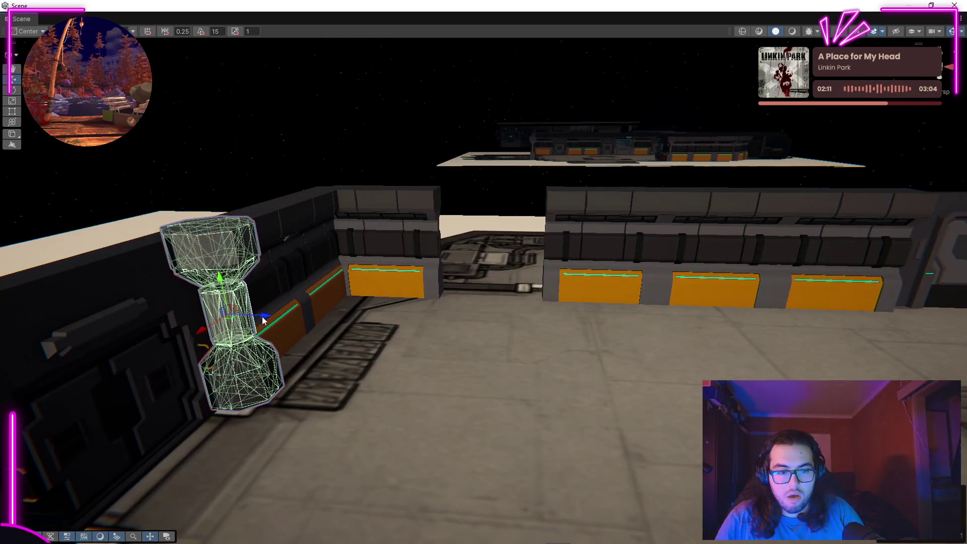
{"action": "key", "text": "f"}
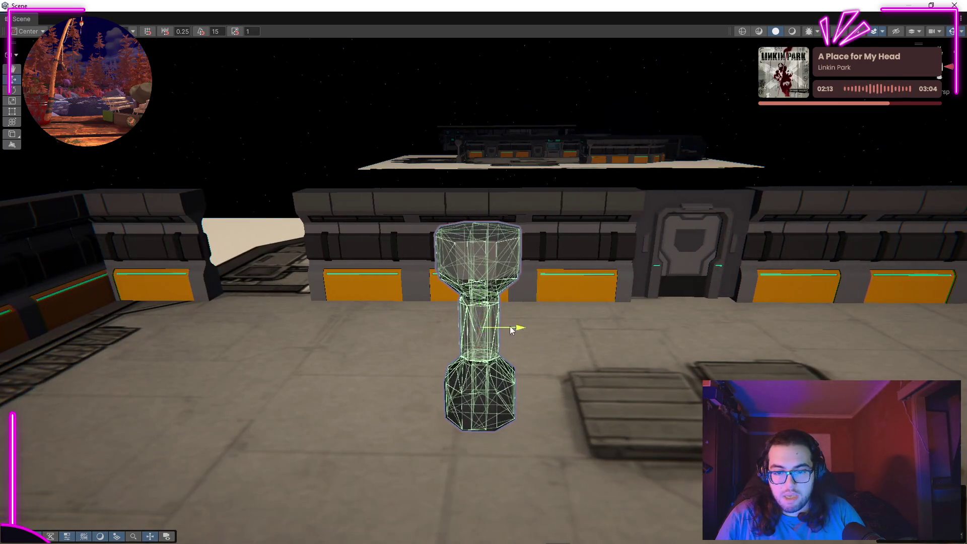
{"action": "left_click_drag", "start_coordinate": [715, 337], "coordinate": [780, 287]}
{"action": "key", "text": "f"}
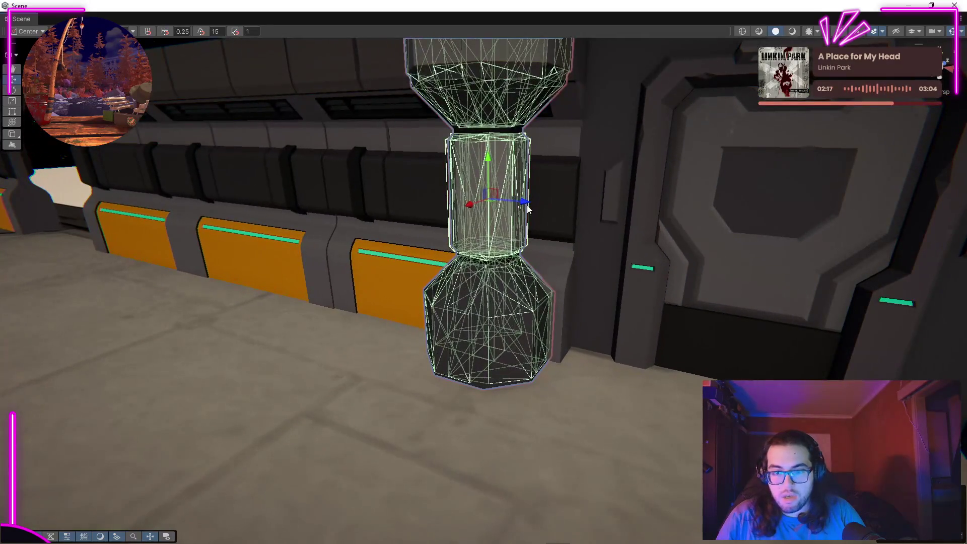
{"action": "left_click_drag", "start_coordinate": [532, 210], "coordinate": [581, 251]}
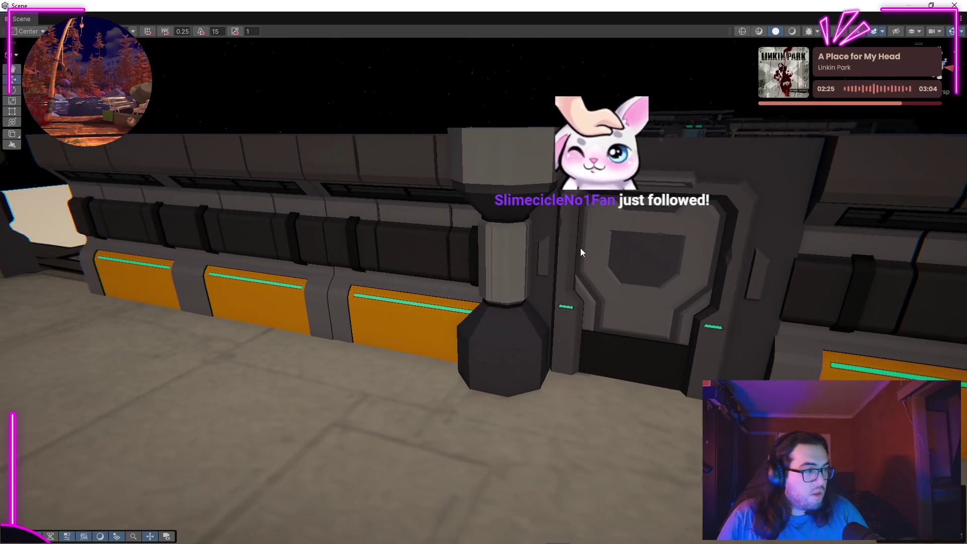
{"action": "left_click_drag", "start_coordinate": [466, 355], "coordinate": [554, 255]}
Check the pillar's placement beside the door and orange panels from several angles.
{"action": "left_click", "coordinate": [556, 253]}
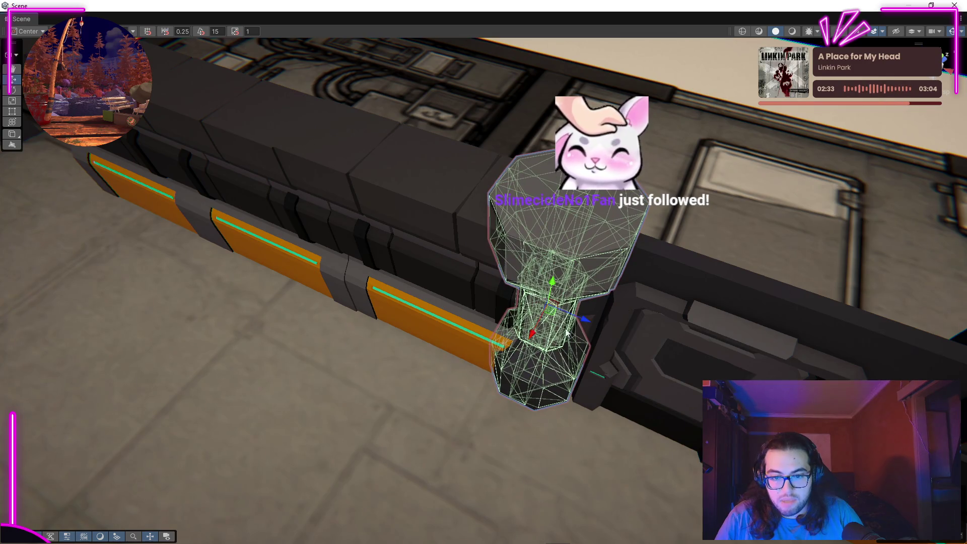
{"action": "left_click_drag", "start_coordinate": [593, 324], "coordinate": [565, 287]}
{"action": "left_click_drag", "start_coordinate": [656, 320], "coordinate": [873, 267]}
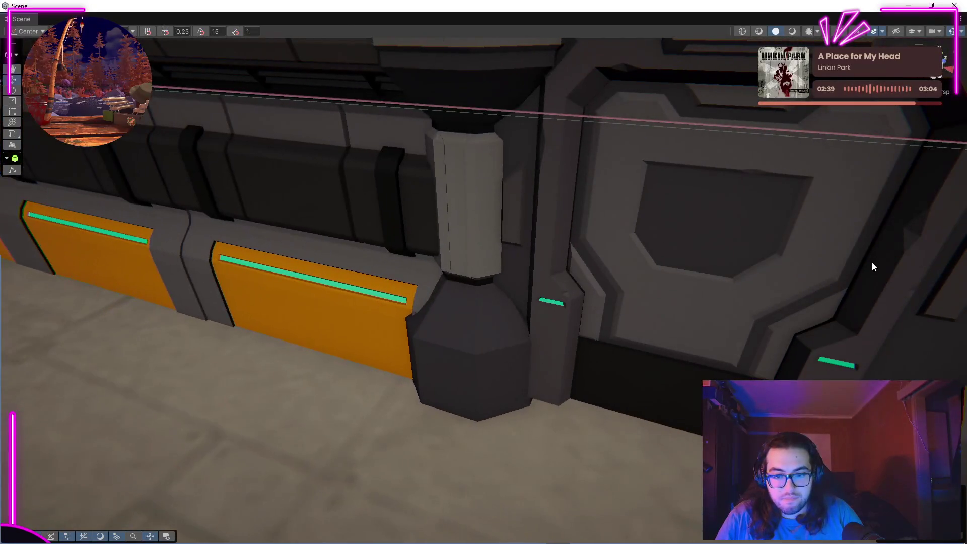
{"action": "left_click_drag", "start_coordinate": [445, 409], "coordinate": [503, 325]}
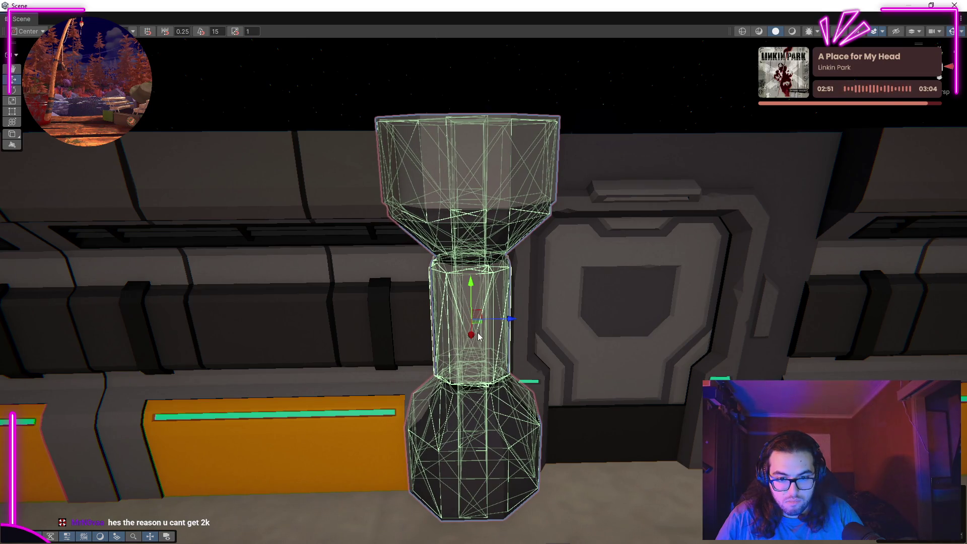
{"action": "left_click", "coordinate": [500, 346]}
{"action": "left_click_drag", "start_coordinate": [522, 185], "coordinate": [961, 209]}
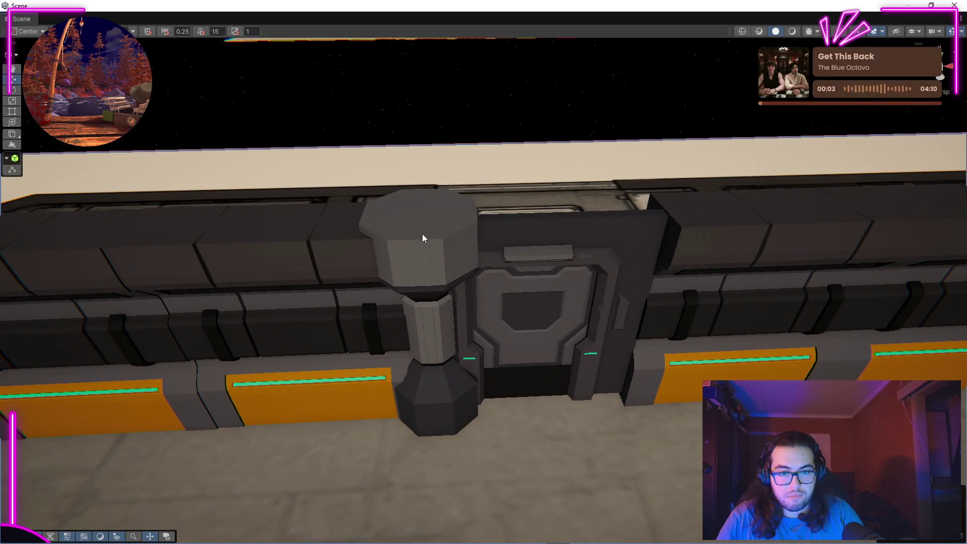
{"action": "scroll", "scroll_direction": "up", "scroll_amount": 3}
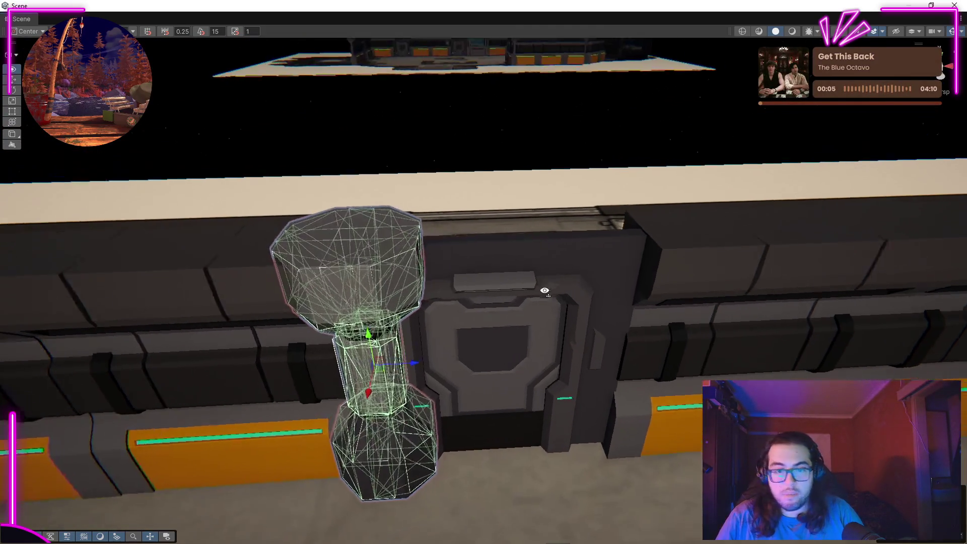
Duplicate the pillar and place the copy against the right edge of the door.
{"action": "key", "text": "ctrl+d"}
{"action": "left_click_drag", "start_coordinate": [416, 350], "coordinate": [675, 364]}
{"action": "left_click", "coordinate": [614, 235]}
{"action": "left_click_drag", "start_coordinate": [614, 235], "coordinate": [642, 251]}
{"action": "scroll", "scroll_direction": "up", "scroll_amount": 3}
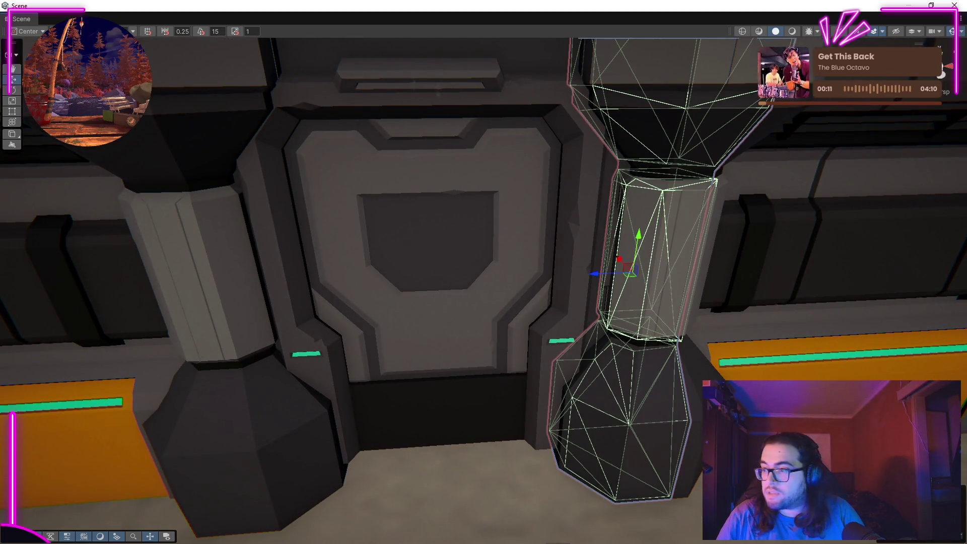
{"action": "left_click", "coordinate": [654, 254]}
{"action": "left_click_drag", "start_coordinate": [693, 259], "coordinate": [673, 257]}
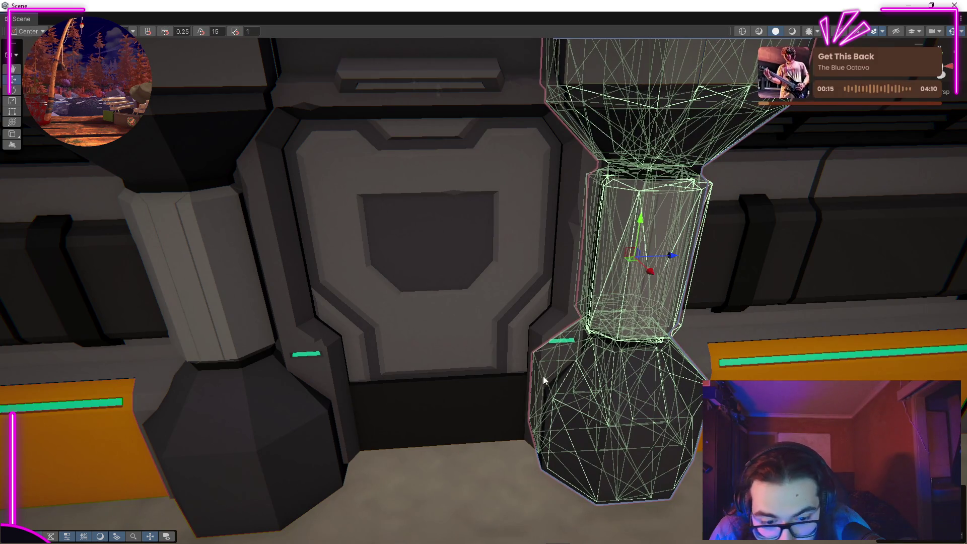
Frame the door and both pillars, then nudge them slightly along the wall.
{"action": "left_click", "coordinate": [560, 371]}
{"action": "left_click_drag", "start_coordinate": [554, 244], "coordinate": [549, 211]}
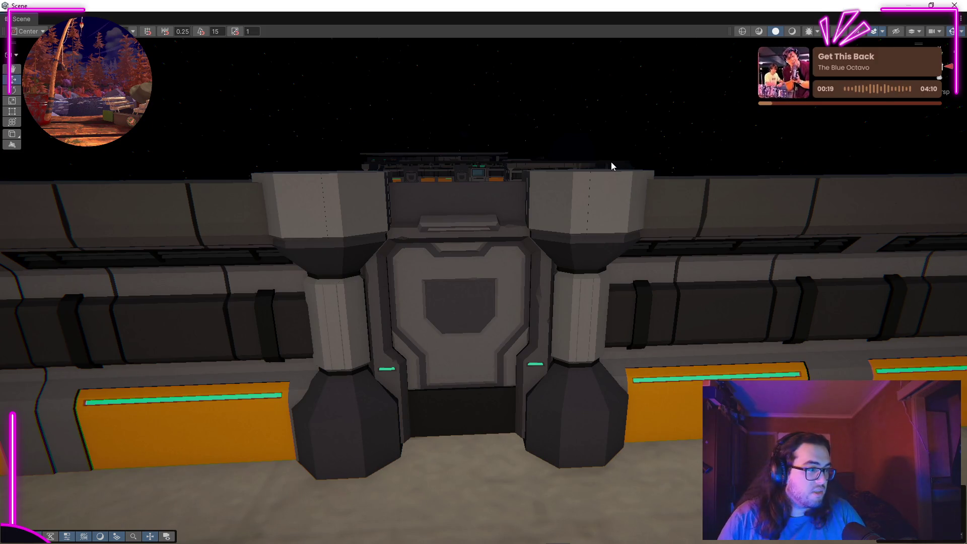
{"action": "left_click_drag", "start_coordinate": [544, 257], "coordinate": [21, 276]}
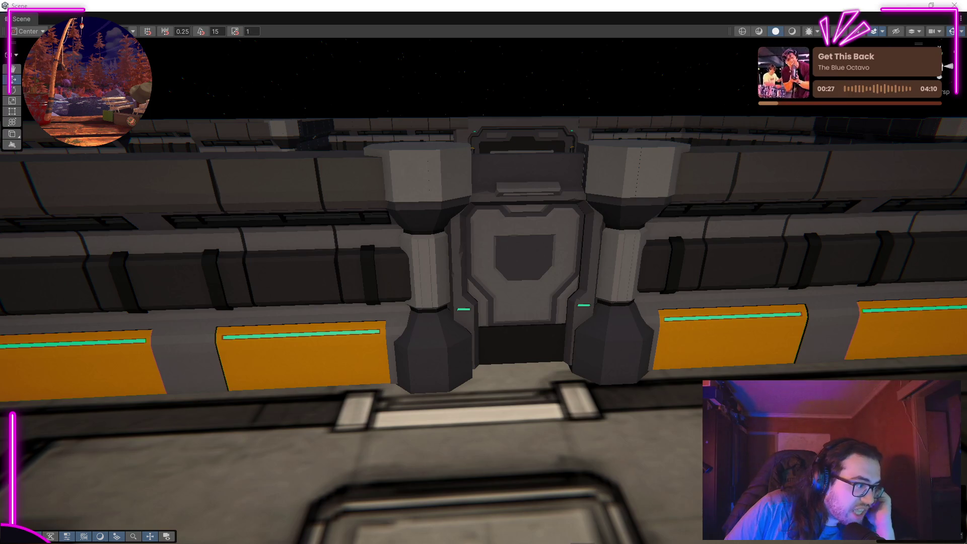
{"action": "left_click_drag", "start_coordinate": [581, 342], "coordinate": [245, 321]}
{"action": "key", "text": "f"}
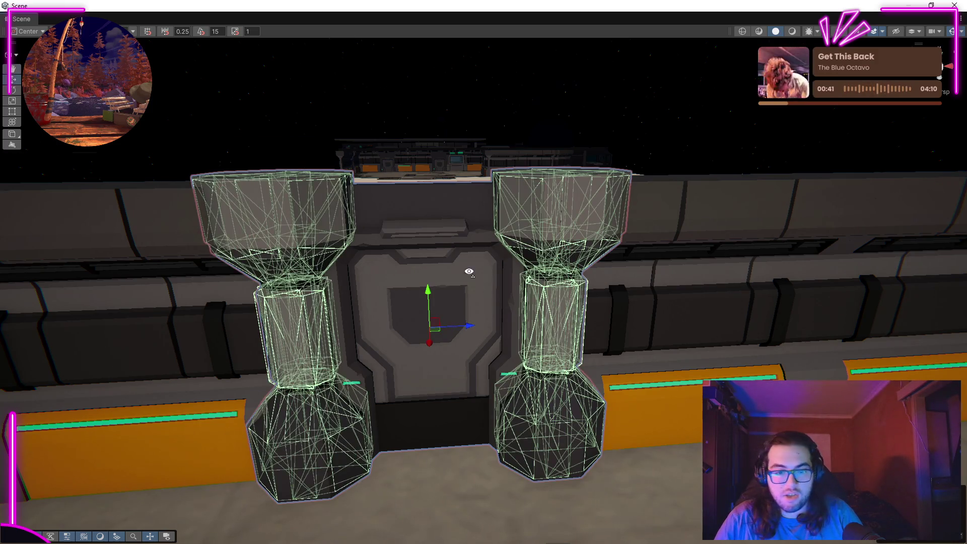
{"action": "scroll", "scroll_direction": "down", "scroll_amount": 3}
{"action": "left_click_drag", "start_coordinate": [557, 301], "coordinate": [307, 302]}
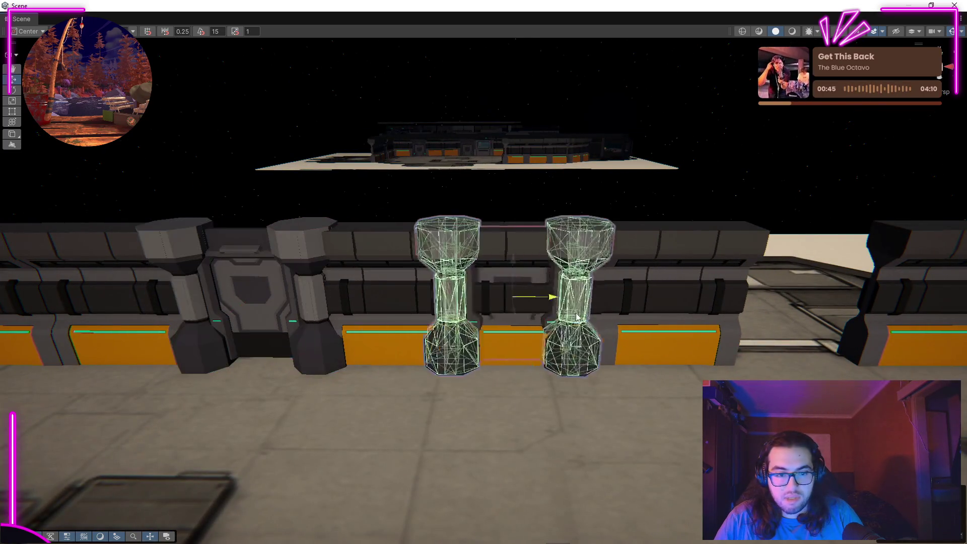
{"action": "key", "text": "f"}
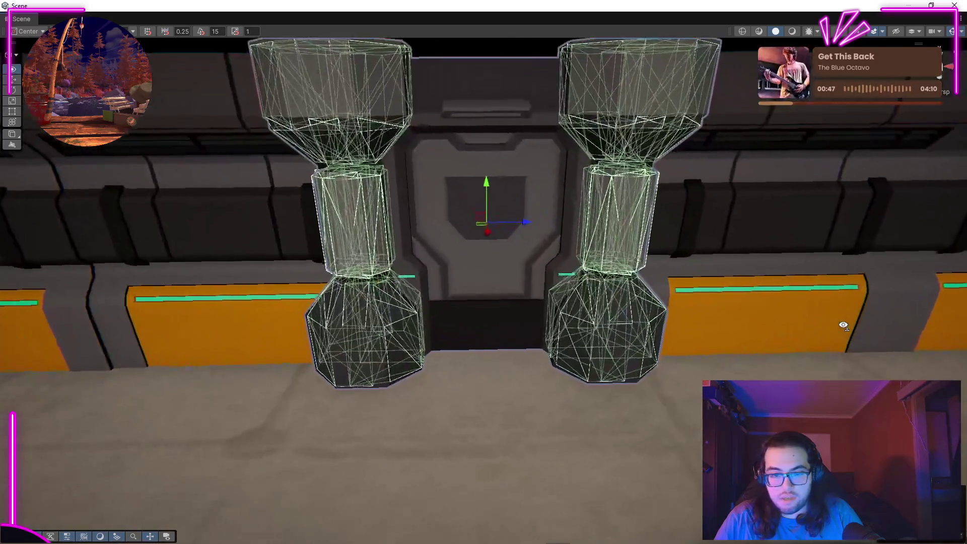
{"action": "left_click_drag", "start_coordinate": [461, 273], "coordinate": [182, 197]}
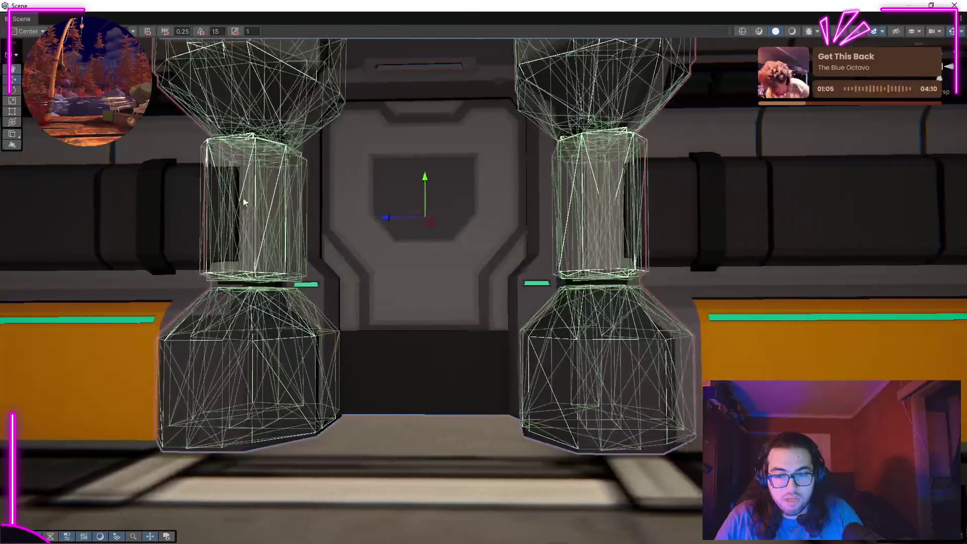
{"action": "left_click_drag", "start_coordinate": [394, 221], "coordinate": [407, 264]}
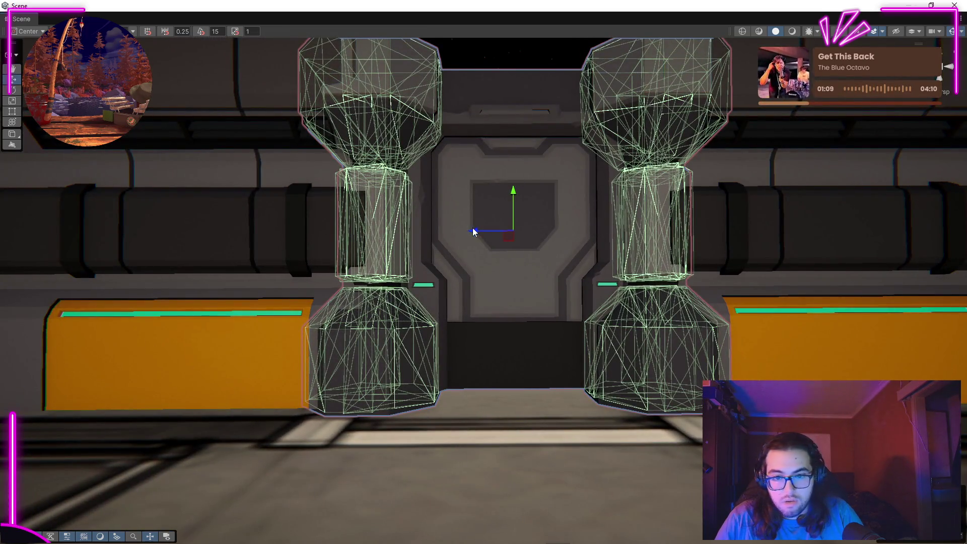
{"action": "left_click_drag", "start_coordinate": [535, 355], "coordinate": [468, 234]}
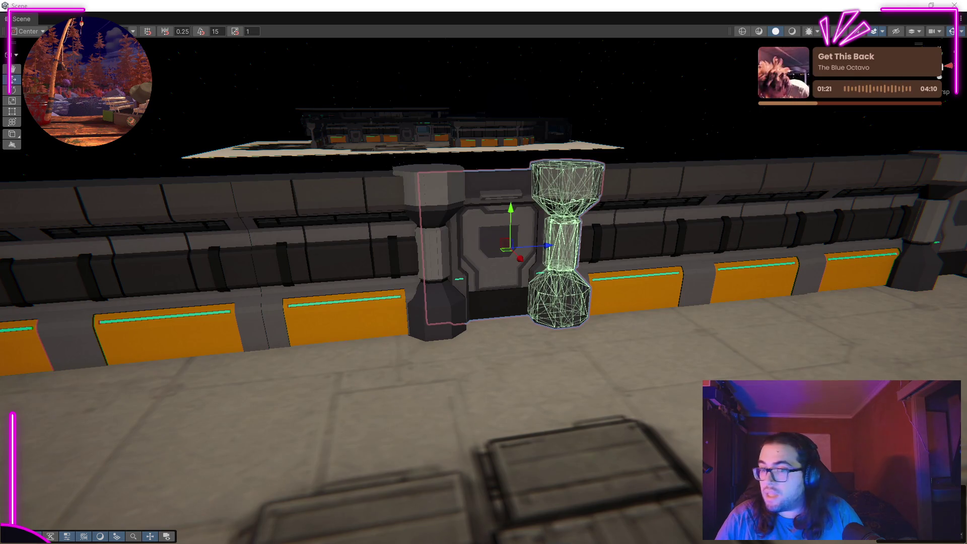
Drag the door and its pillar pair along the wall's blue axis to match the wall modules.
{"action": "key", "text": "a"}
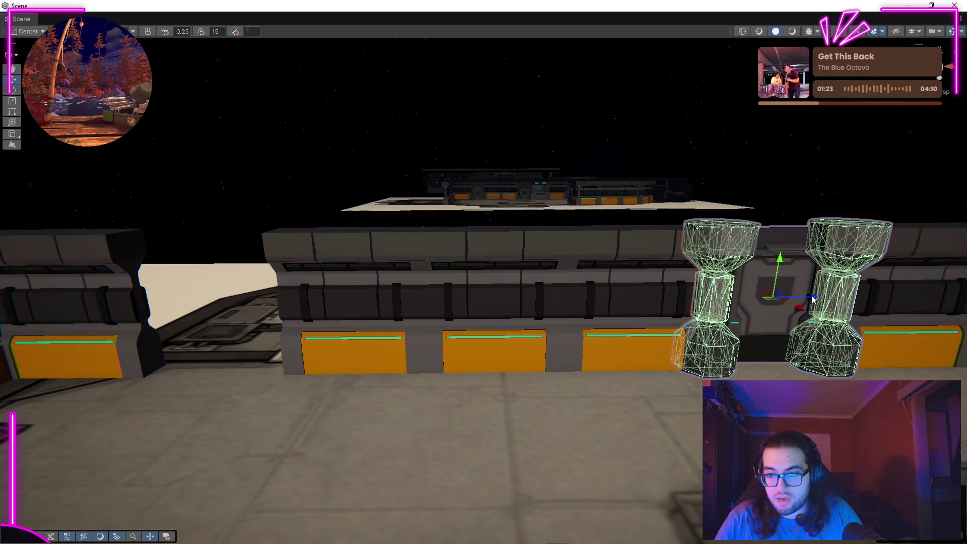
{"action": "left_click_drag", "start_coordinate": [659, 309], "coordinate": [935, 271]}
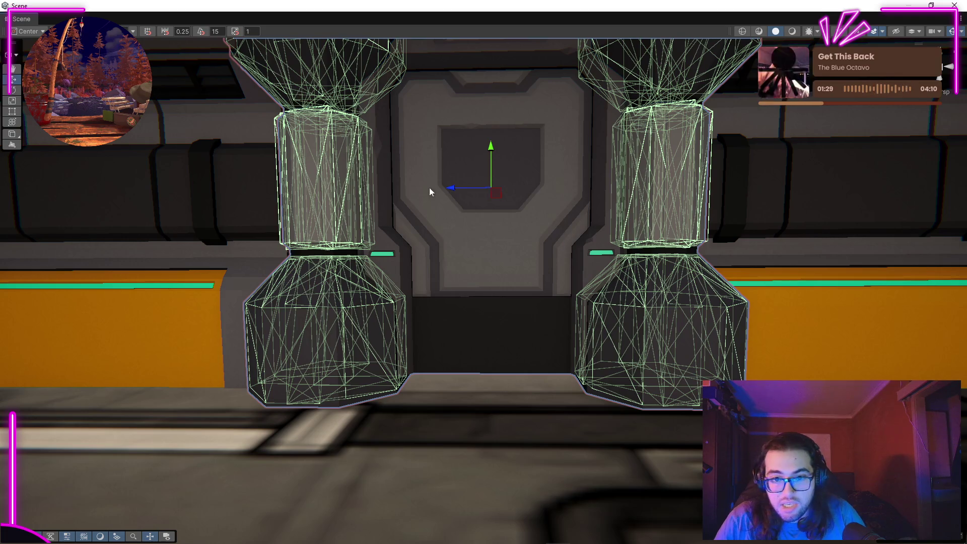
{"action": "left_click_drag", "start_coordinate": [452, 190], "coordinate": [901, 211]}
{"action": "left_click_drag", "start_coordinate": [602, 267], "coordinate": [170, 230]}
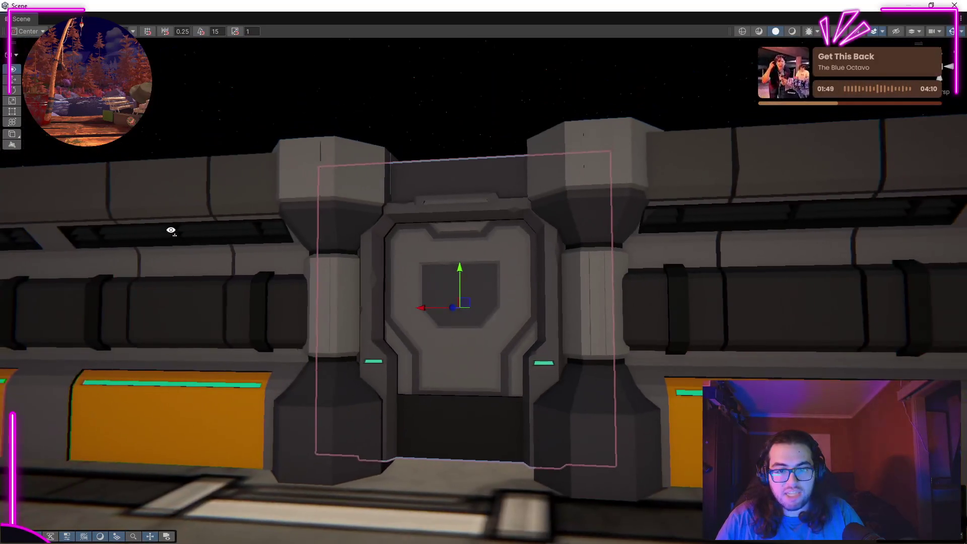
Select the door frame between the second pillar pair and drop it one snap step onto the floor.
{"action": "left_click_drag", "start_coordinate": [430, 412], "coordinate": [388, 465]}
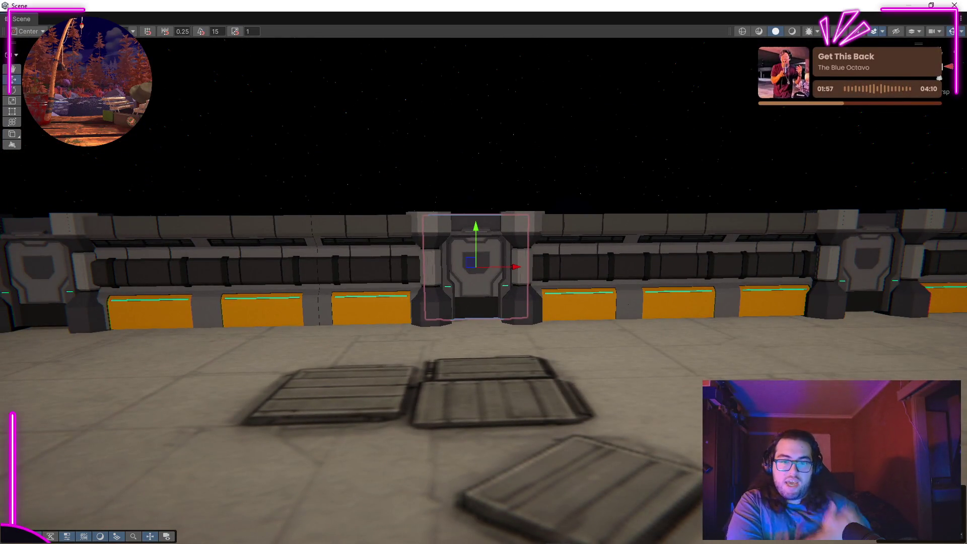
{"action": "left_click_drag", "start_coordinate": [584, 313], "coordinate": [538, 301]}
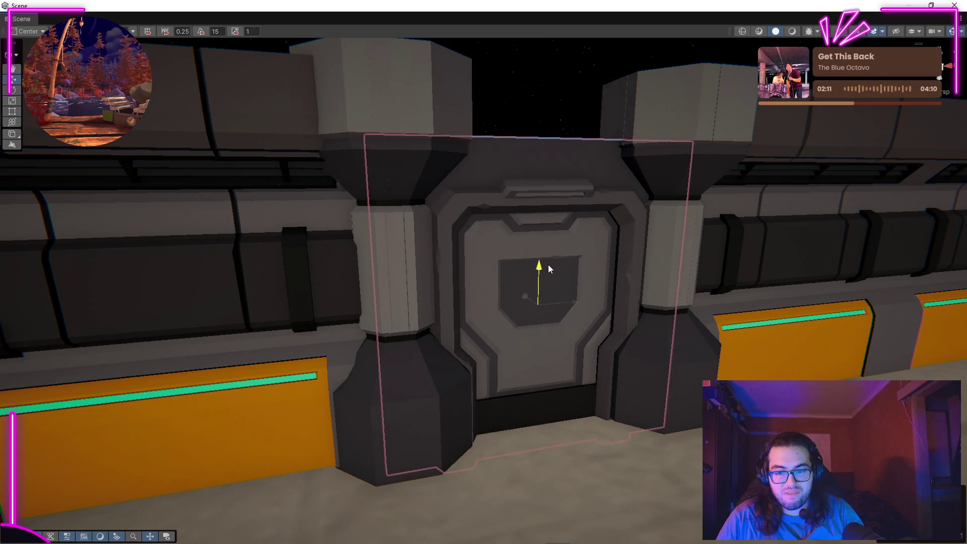
{"action": "left_click_drag", "start_coordinate": [558, 300], "coordinate": [587, 234]}
{"action": "key", "text": "f"}
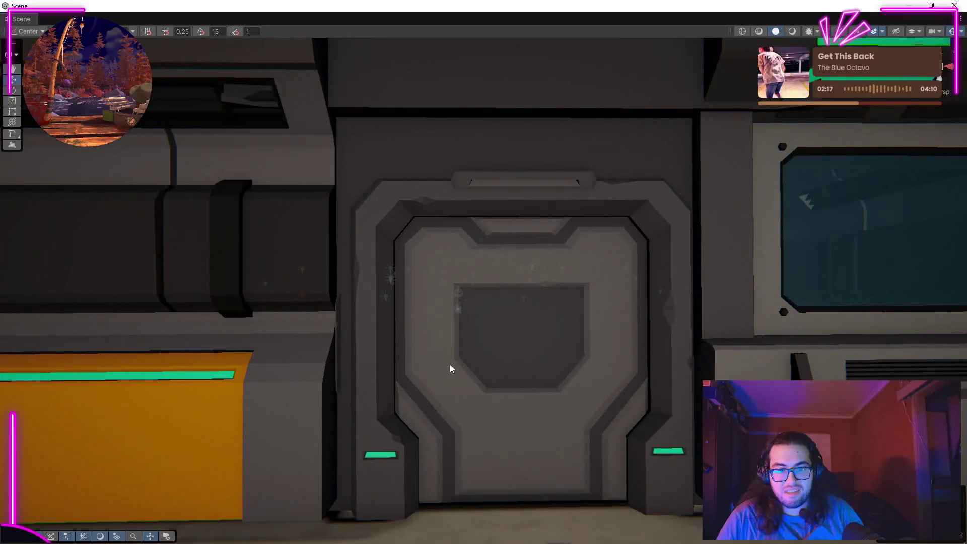
{"action": "left_click_drag", "start_coordinate": [552, 263], "coordinate": [481, 261]}
{"action": "left_click", "coordinate": [499, 142]}
{"action": "left_click", "coordinate": [500, 190]}
{"action": "left_click", "coordinate": [511, 164]}
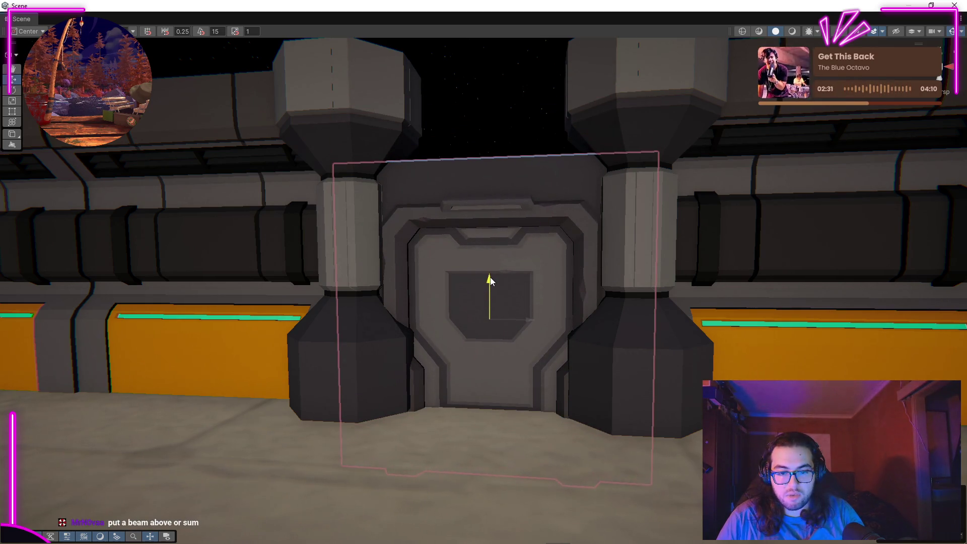
{"action": "left_click_drag", "start_coordinate": [492, 275], "coordinate": [580, 261]}
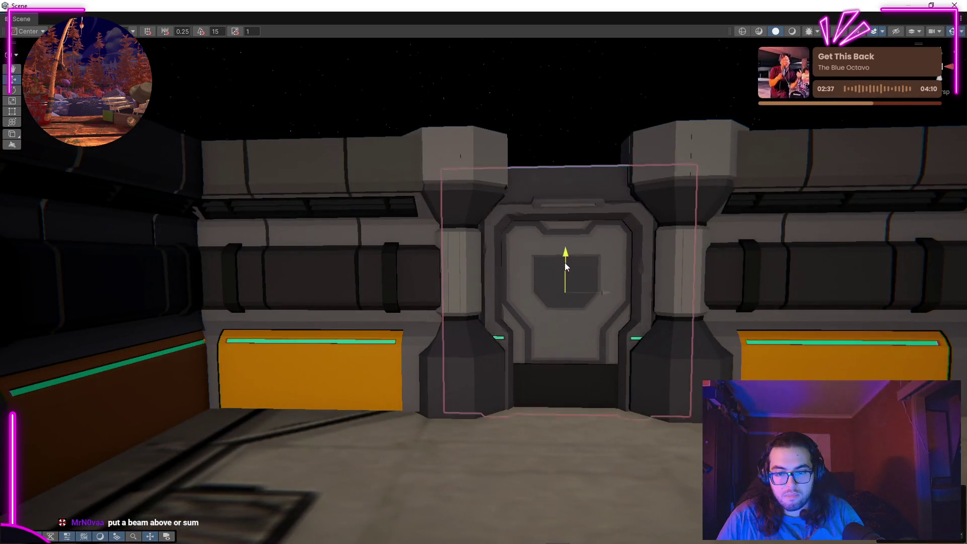
{"action": "left_click_drag", "start_coordinate": [565, 300], "coordinate": [563, 301]}
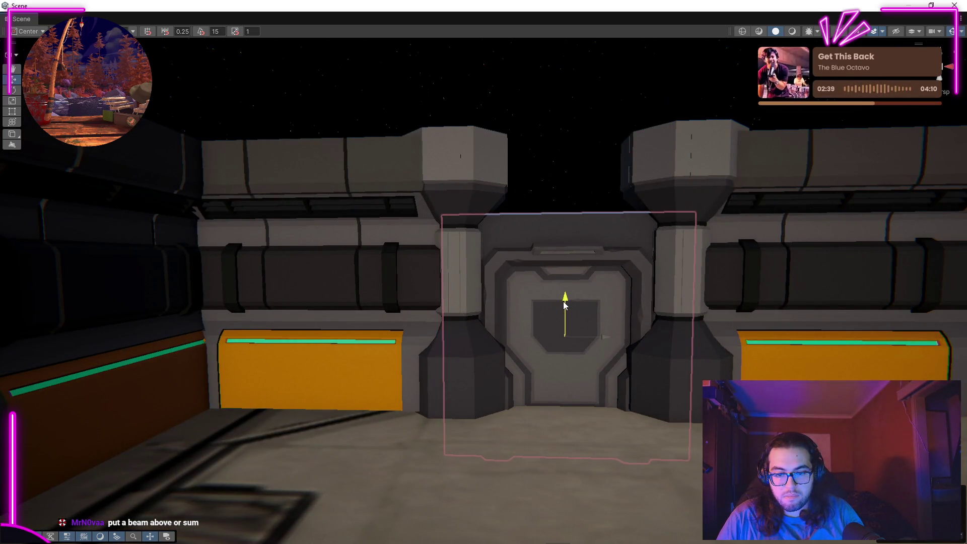
{"action": "left_click_drag", "start_coordinate": [582, 131], "coordinate": [680, 233]}
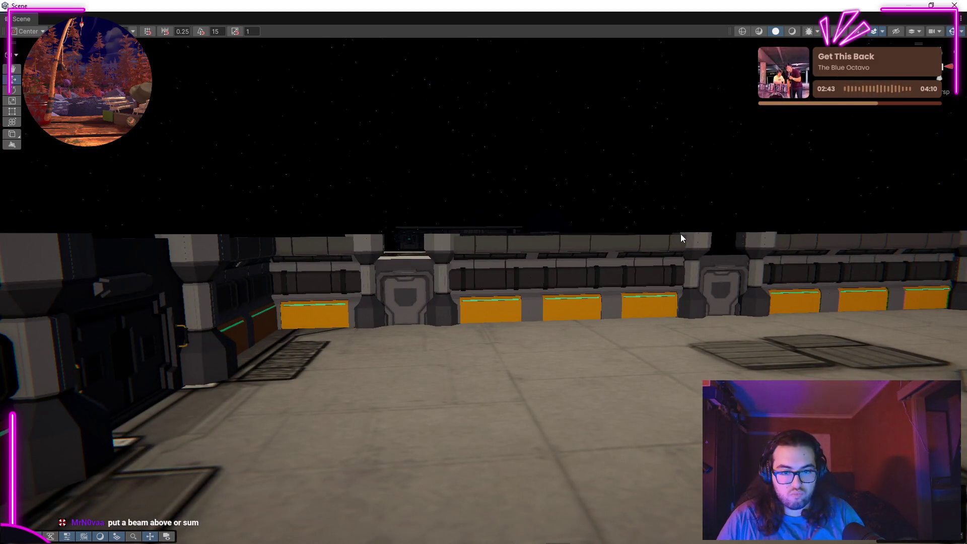
{"action": "left_click_drag", "start_coordinate": [548, 352], "coordinate": [377, 302]}
{"action": "left_click", "coordinate": [378, 302]}
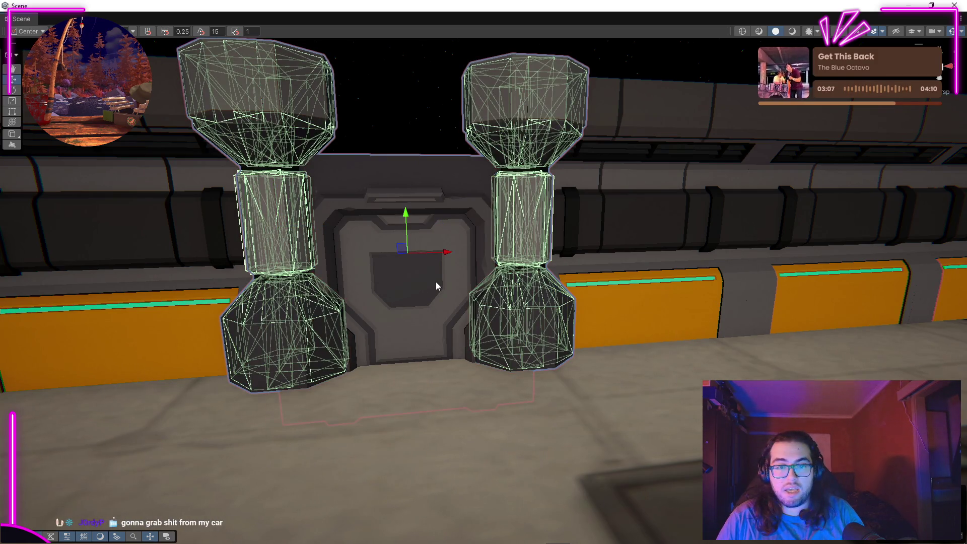
{"action": "scroll", "scroll_direction": "down", "scroll_amount": 3}
{"action": "left_click_drag", "start_coordinate": [488, 202], "coordinate": [362, 330]}
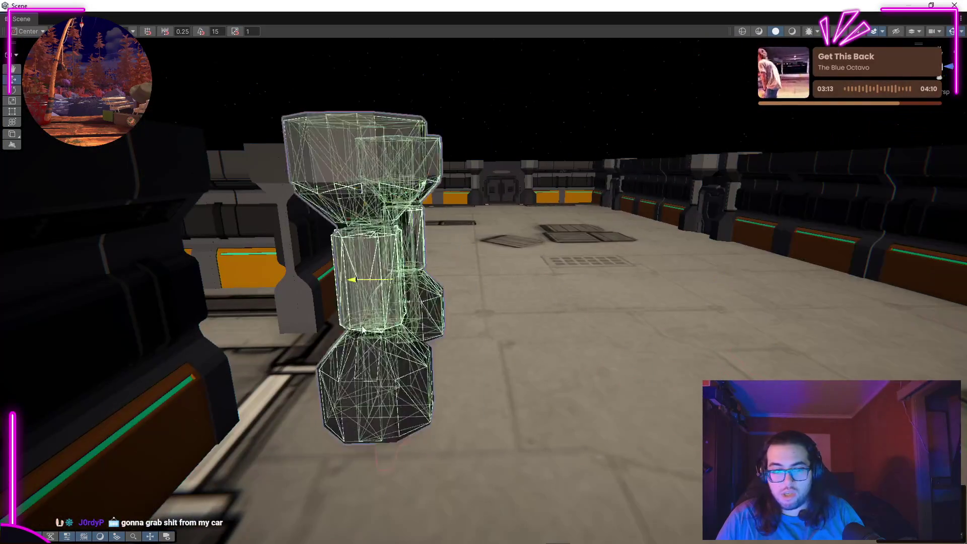
{"action": "left_click_drag", "start_coordinate": [242, 345], "coordinate": [559, 263]}
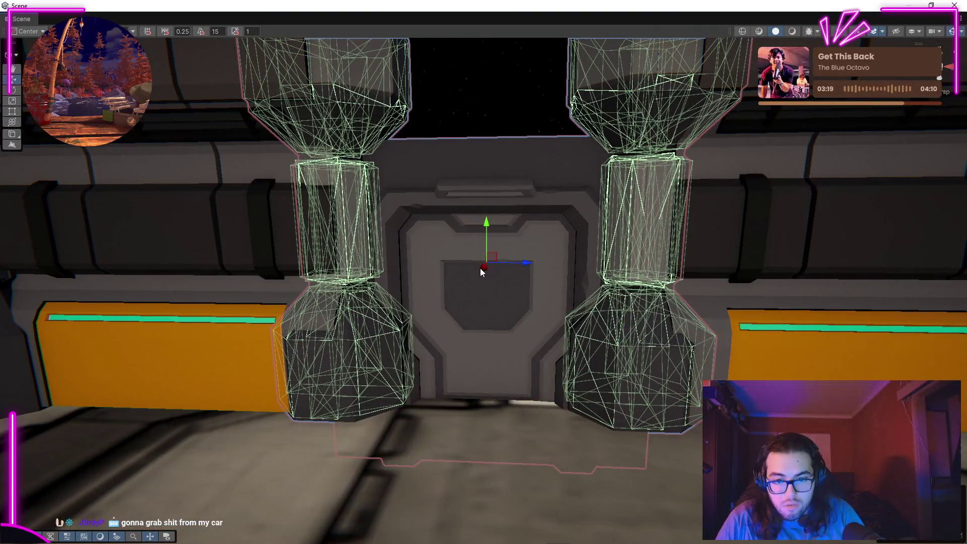
{"action": "scroll", "scroll_direction": "up", "scroll_amount": 3}
{"action": "left_click_drag", "start_coordinate": [482, 273], "coordinate": [750, 300]}
{"action": "scroll", "scroll_direction": "down", "scroll_amount": 3}
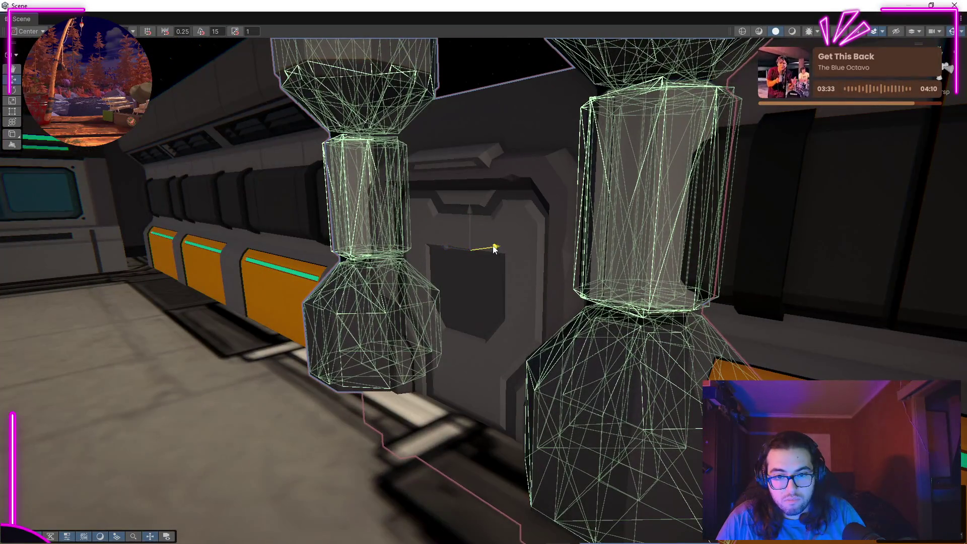
{"action": "left_click_drag", "start_coordinate": [493, 250], "coordinate": [61, 165]}
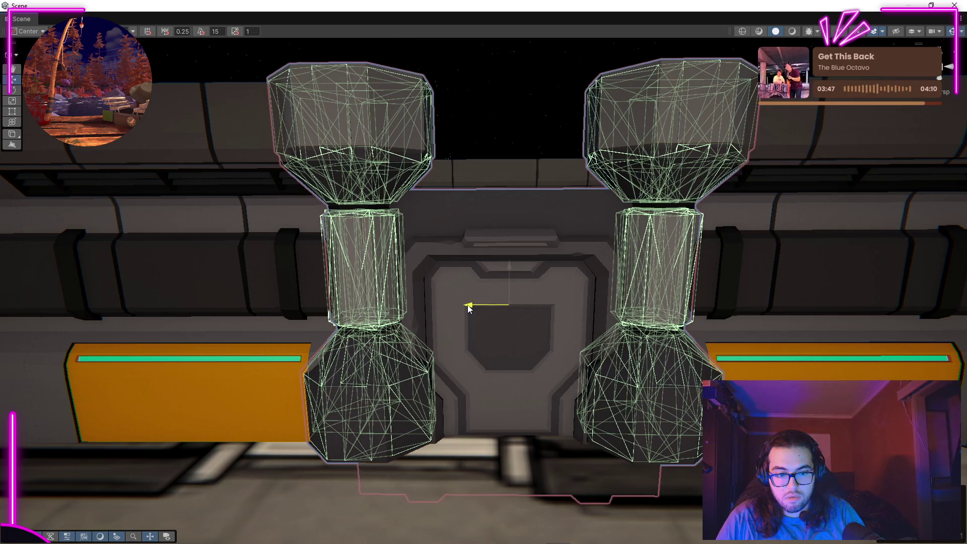
{"action": "right_click", "coordinate": [546, 131]}
{"action": "left_click", "coordinate": [548, 113]}
{"action": "left_click_drag", "start_coordinate": [548, 113], "coordinate": [568, 215]}
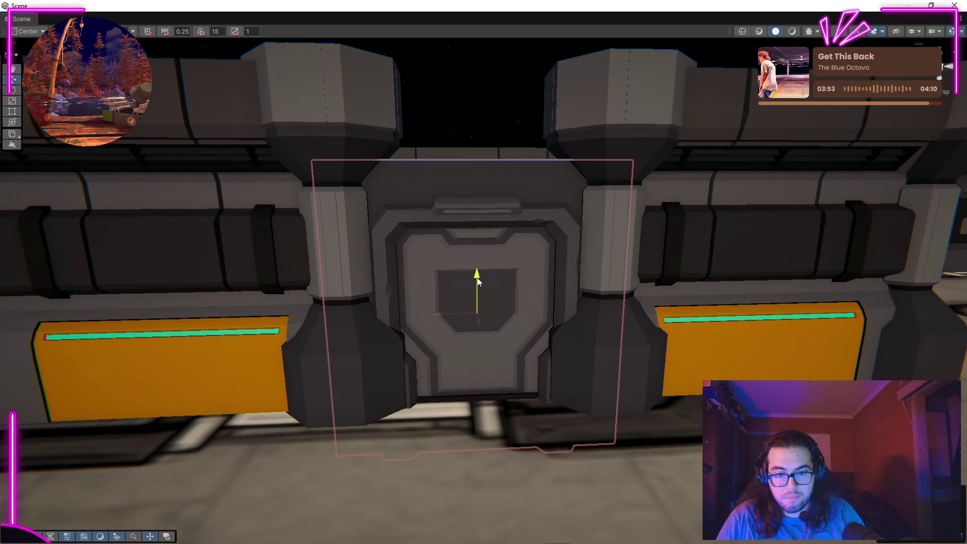
{"action": "left_click_drag", "start_coordinate": [482, 266], "coordinate": [526, 155]}
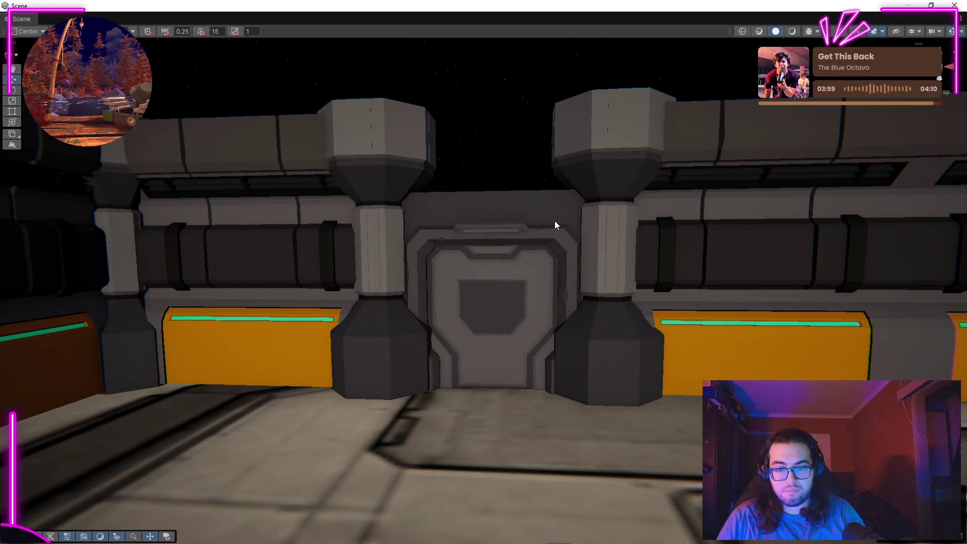
{"action": "left_click_drag", "start_coordinate": [554, 216], "coordinate": [959, 287]}
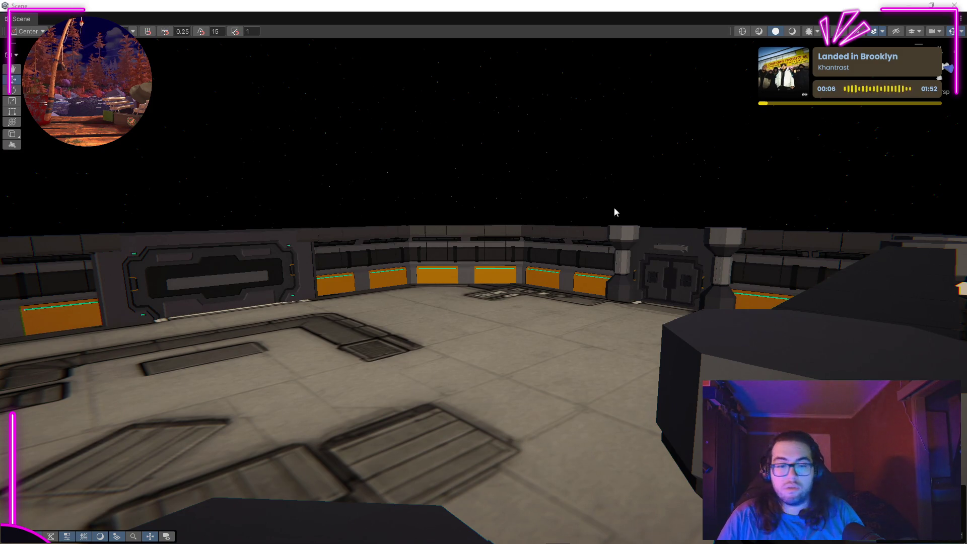
Orbit high over the room to show the door wall and orange-panelled walls.
{"action": "left_click_drag", "start_coordinate": [614, 220], "coordinate": [459, 265]}
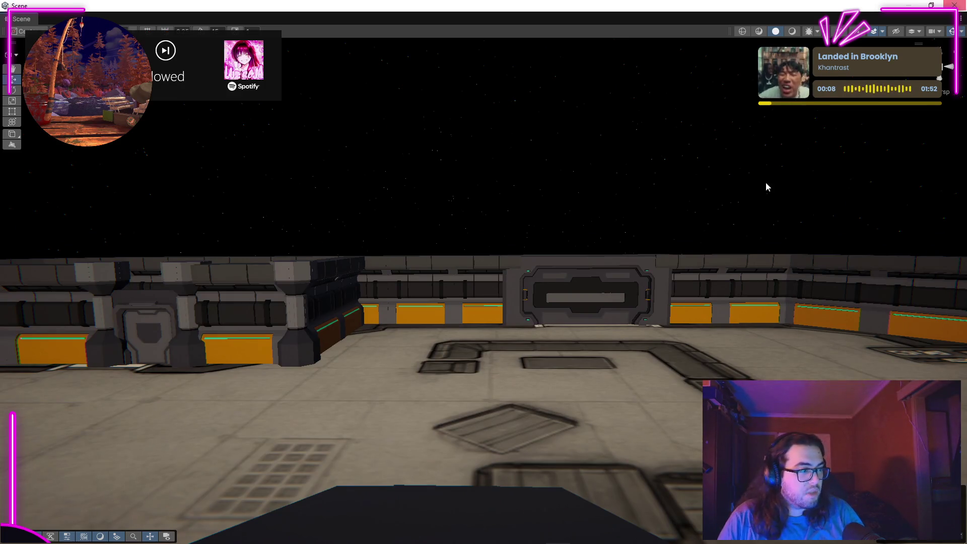
{"action": "left_click_drag", "start_coordinate": [497, 260], "coordinate": [425, 317]}
{"action": "left_click_drag", "start_coordinate": [495, 306], "coordinate": [634, 276]}
{"action": "left_click", "coordinate": [527, 284]}
{"action": "left_click_drag", "start_coordinate": [751, 261], "coordinate": [672, 367]}
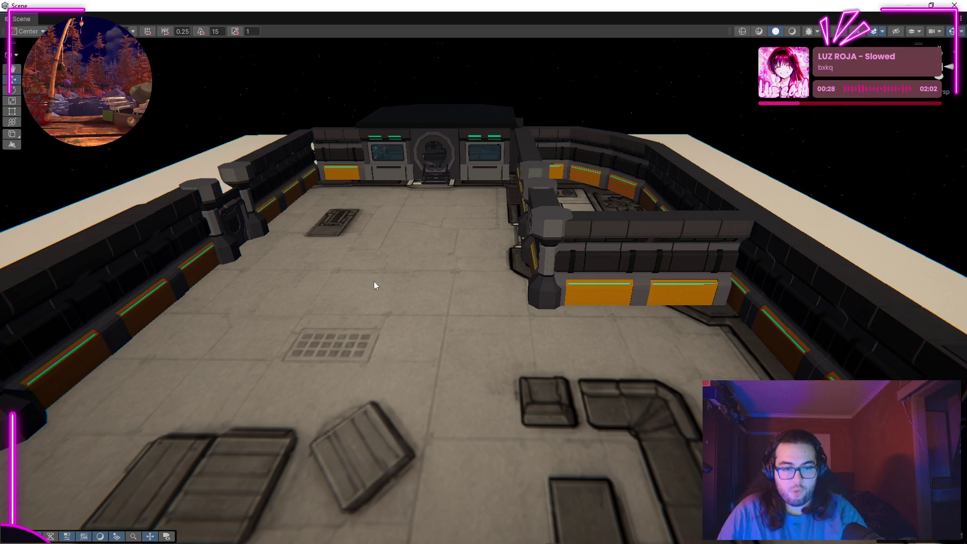
Fly low through the room, select a floor piece, and head out to the station exterior.
{"action": "left_click_drag", "start_coordinate": [351, 308], "coordinate": [252, 286]}
{"action": "left_click", "coordinate": [379, 356]}
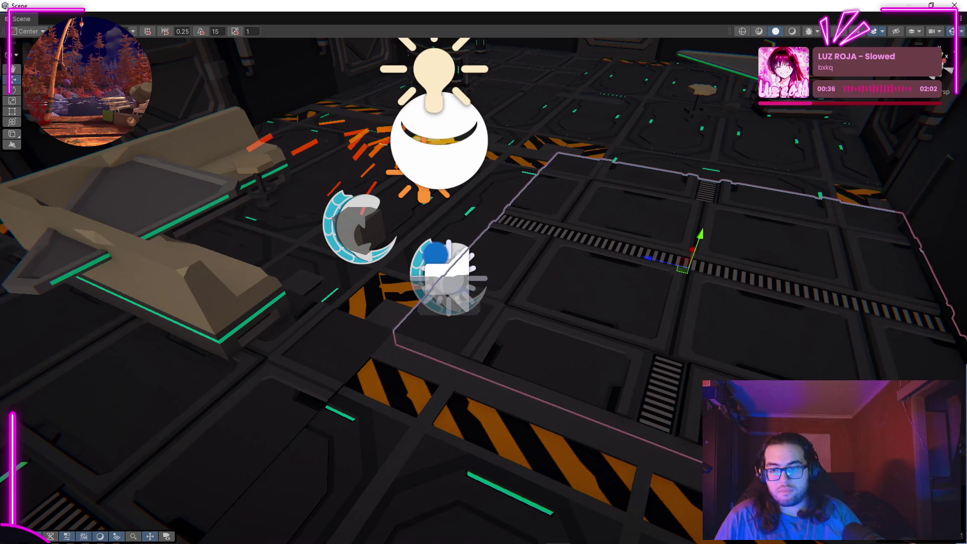
{"action": "left_click_drag", "start_coordinate": [698, 203], "coordinate": [639, 321]}
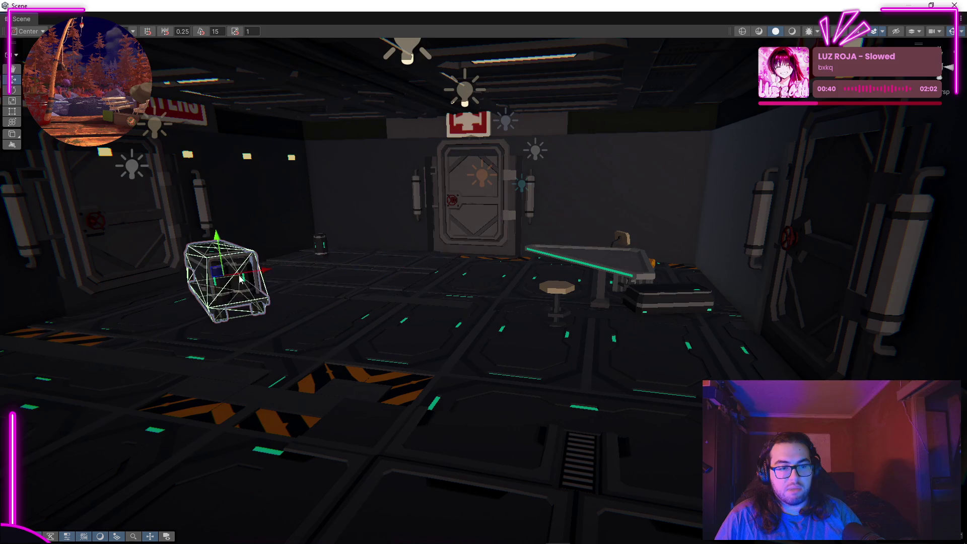
{"action": "left_click_drag", "start_coordinate": [381, 274], "coordinate": [438, 307]}
Box-select the distant ship and fly into its wireframed module past the orange-lit machinery.
{"action": "left_click_drag", "start_coordinate": [898, 128], "coordinate": [466, 283]}
{"action": "left_click_drag", "start_coordinate": [304, 257], "coordinate": [718, 351]}
{"action": "left_click_drag", "start_coordinate": [721, 255], "coordinate": [394, 354]}
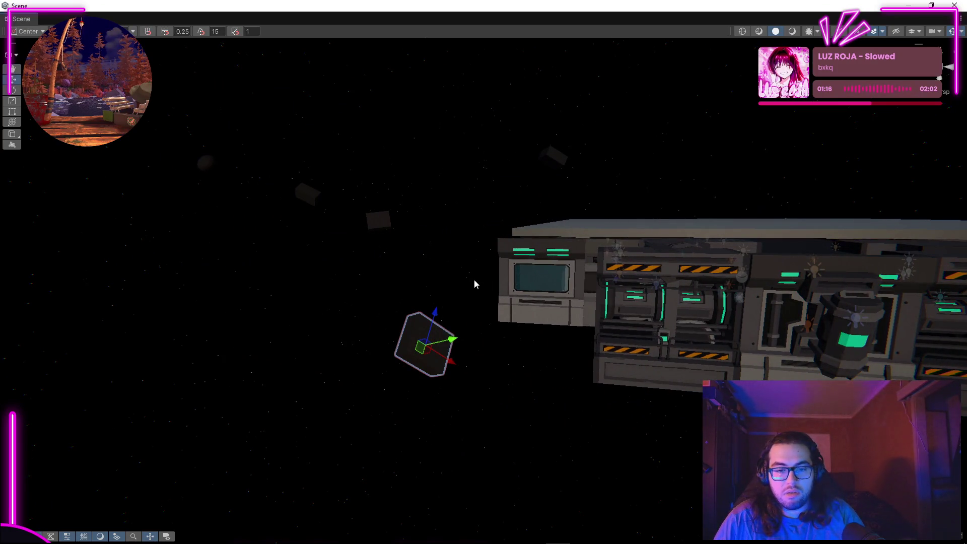
{"action": "left_click_drag", "start_coordinate": [478, 194], "coordinate": [550, 305]}
{"action": "left_click_drag", "start_coordinate": [537, 143], "coordinate": [669, 466]}
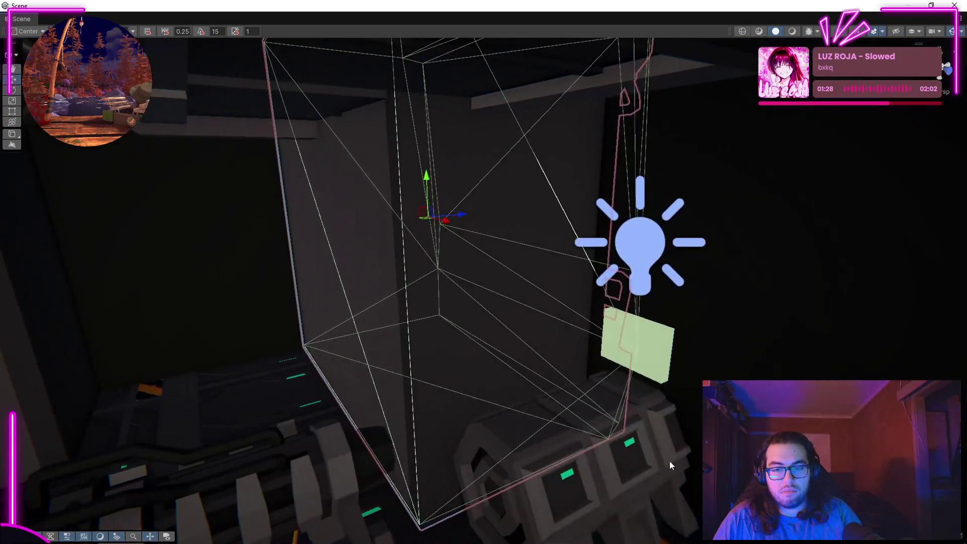
{"action": "left_click_drag", "start_coordinate": [718, 290], "coordinate": [579, 310]}
{"action": "left_click_drag", "start_coordinate": [697, 242], "coordinate": [722, 236]}
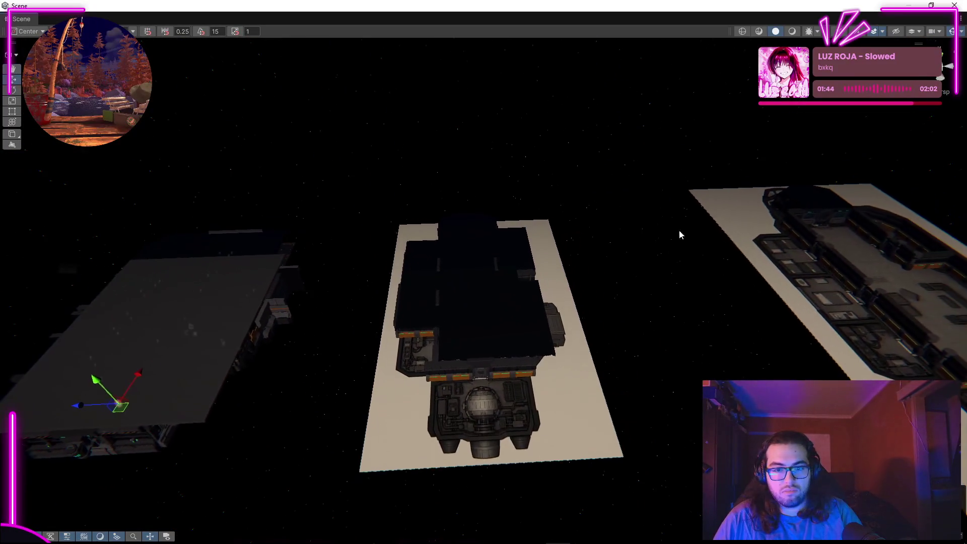
Orbit overhead above the platforms toward a wall panel and toggle off the scene lighting.
{"action": "left_click_drag", "start_coordinate": [655, 503], "coordinate": [656, 496]}
{"action": "left_click_drag", "start_coordinate": [729, 259], "coordinate": [647, 232]}
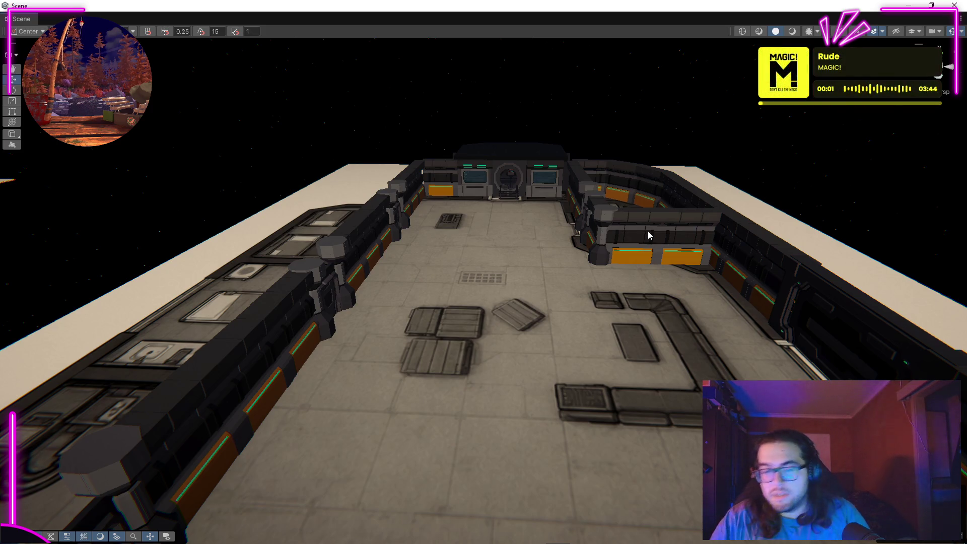
{"action": "left_click_drag", "start_coordinate": [647, 232], "coordinate": [310, 472]}
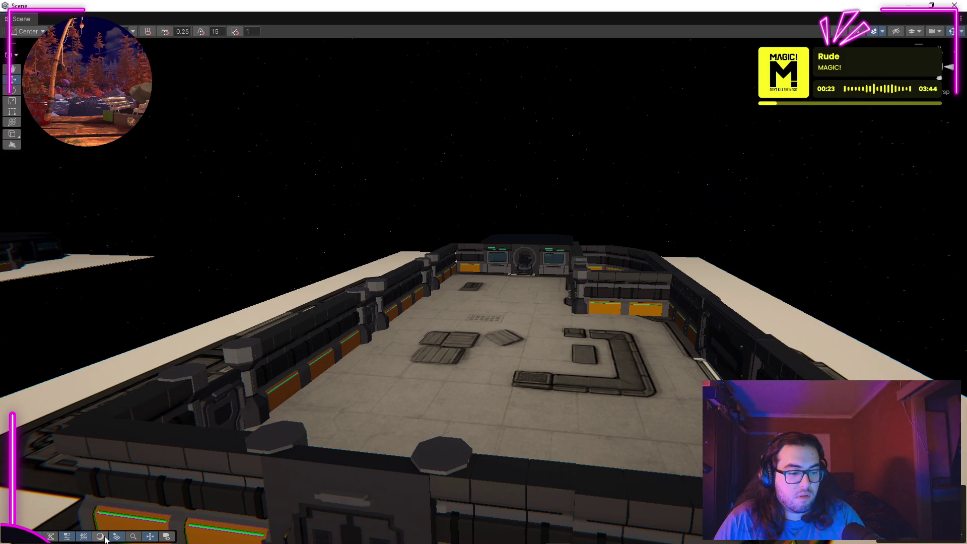
{"action": "left_click", "coordinate": [796, 31]}
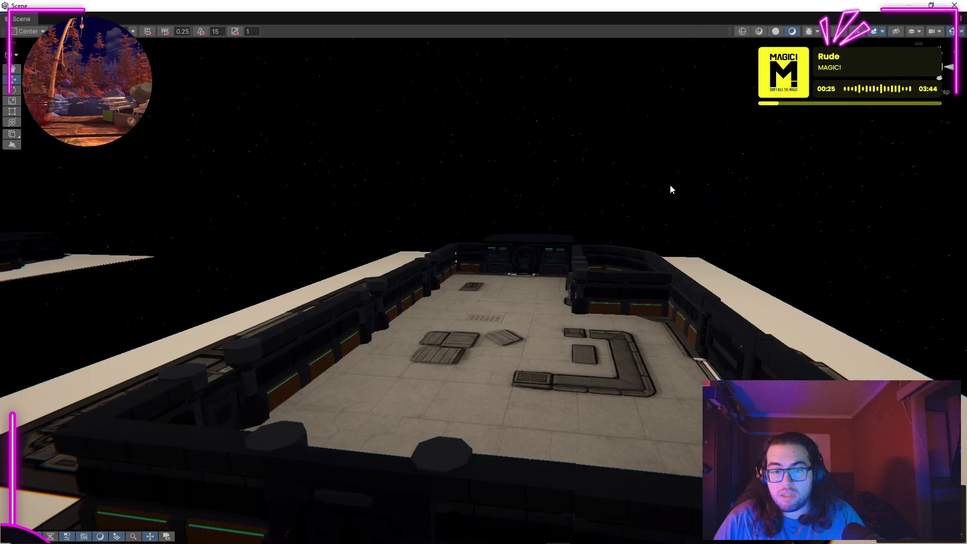
Cycle through lit, shaded wireframe, wireframe and lighting visualization modes, ending on lit textured shading.
{"action": "scroll", "scroll_direction": "up", "scroll_amount": 3}
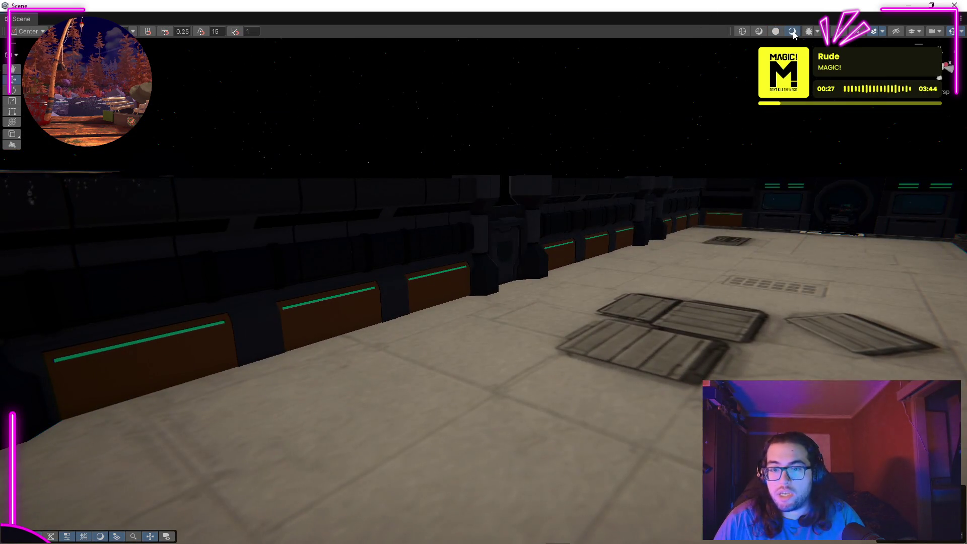
{"action": "left_click", "coordinate": [771, 32]}
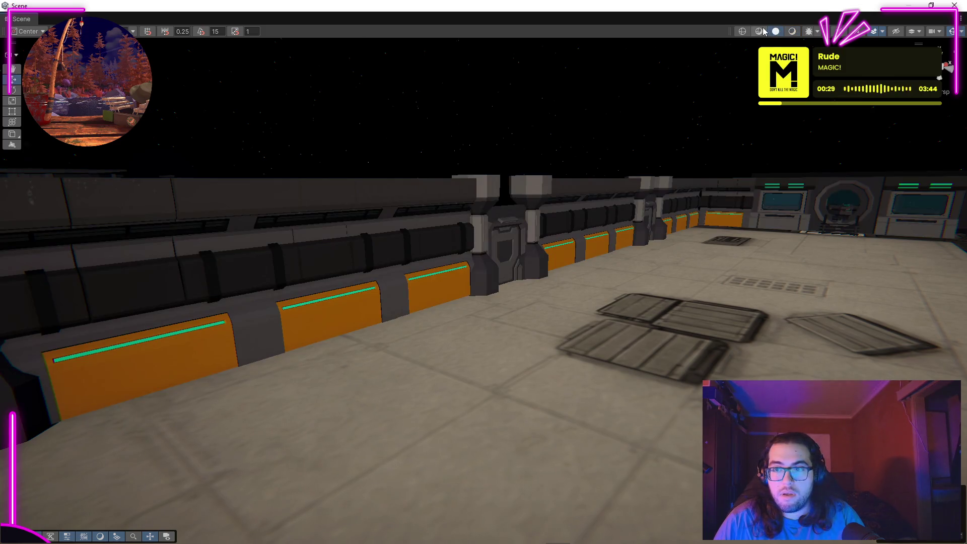
{"action": "left_click", "coordinate": [757, 32]}
{"action": "left_click", "coordinate": [742, 31]}
{"action": "left_click_drag", "start_coordinate": [609, 158], "coordinate": [216, 128]}
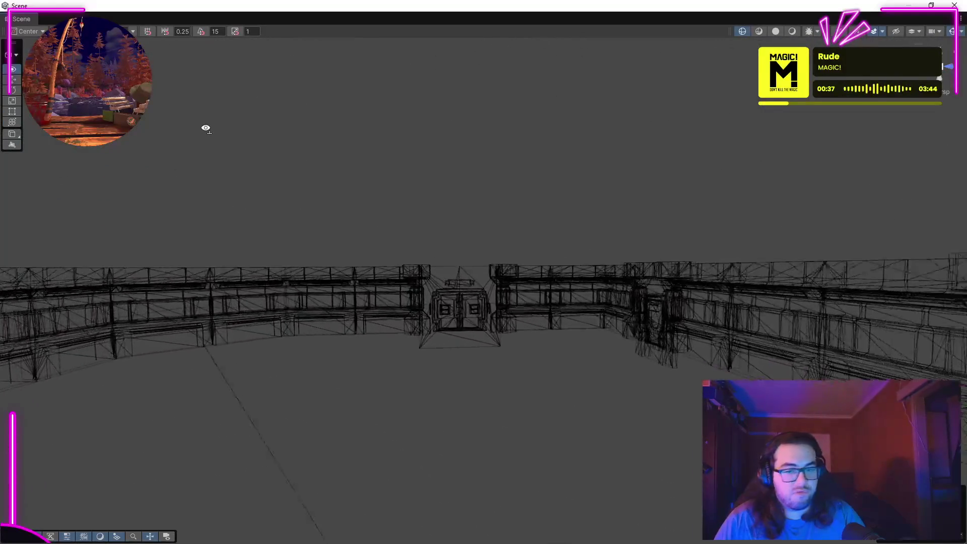
{"action": "left_click", "coordinate": [758, 32]}
{"action": "left_click_drag", "start_coordinate": [533, 173], "coordinate": [717, 186]}
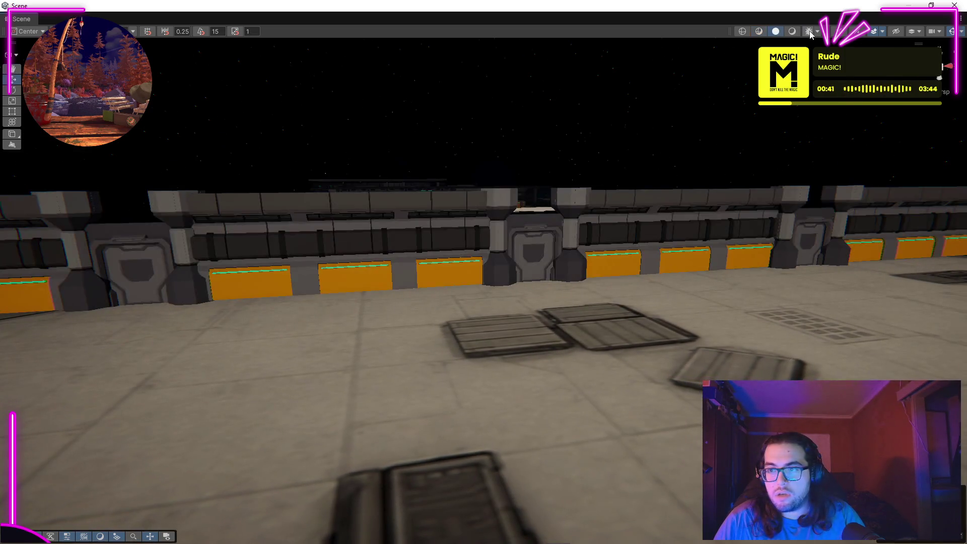
{"action": "left_click", "coordinate": [808, 31]}
{"action": "left_click_drag", "start_coordinate": [745, 217], "coordinate": [760, 167]}
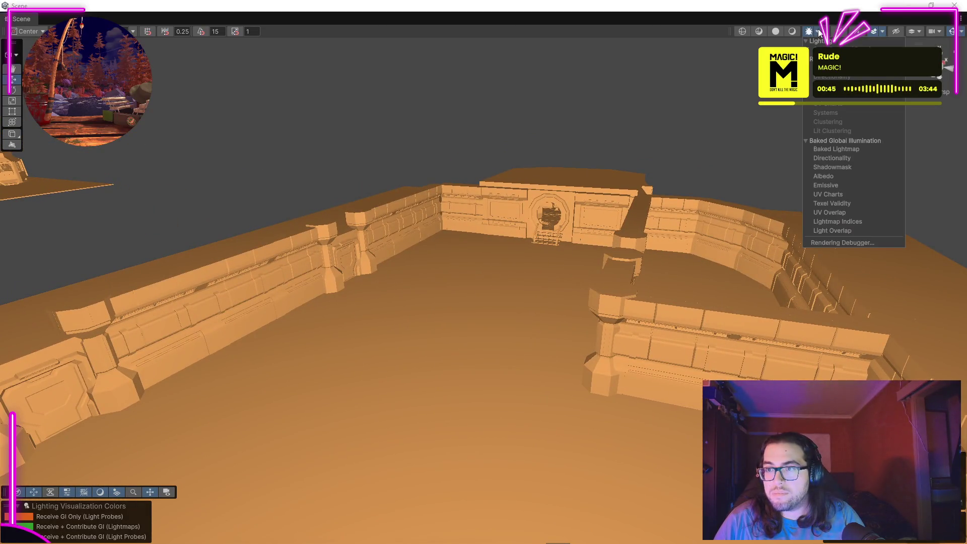
{"action": "left_click", "coordinate": [791, 32]}
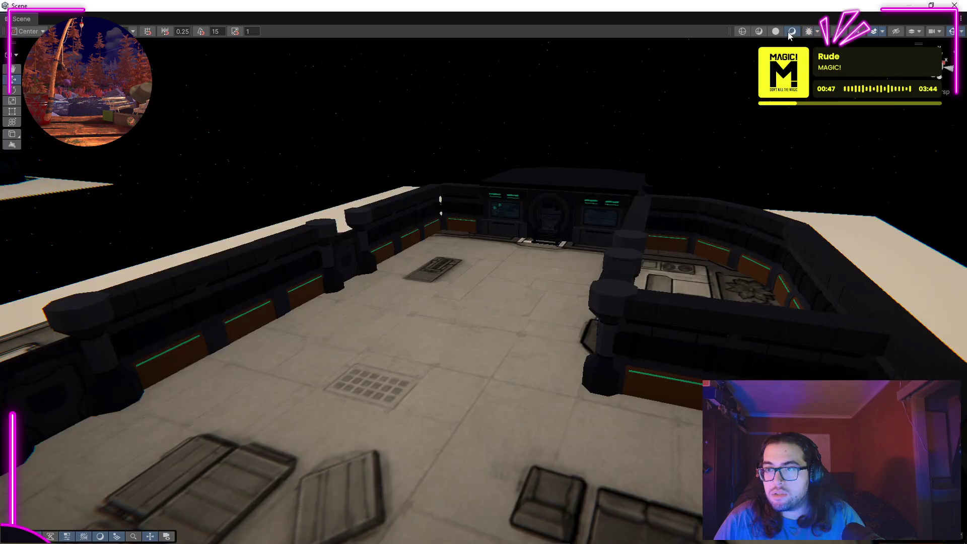
Fly through the room toward the round hatch doorway and the pillared orange-striped walls.
{"action": "left_click_drag", "start_coordinate": [679, 277], "coordinate": [551, 220]}
{"action": "left_click", "coordinate": [541, 202]}
{"action": "left_click_drag", "start_coordinate": [632, 250], "coordinate": [678, 225]}
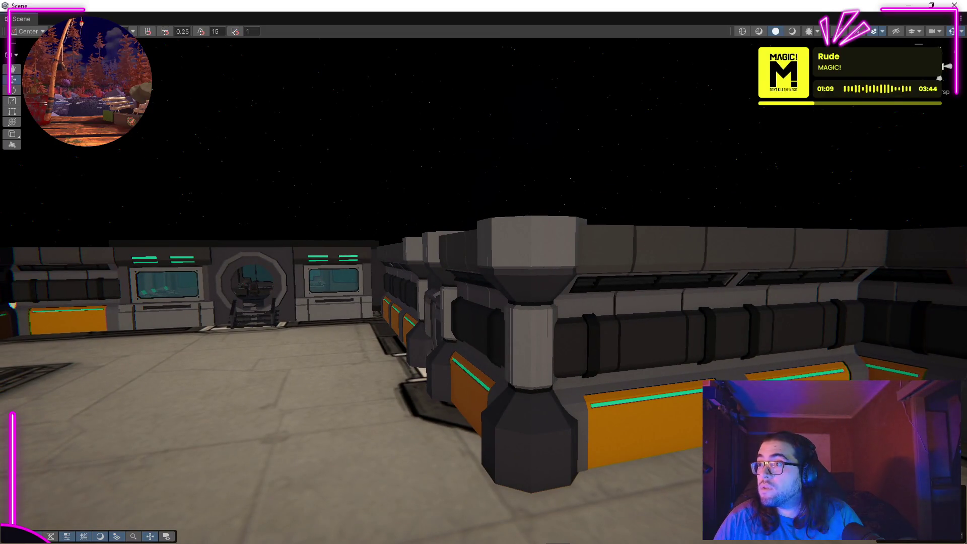
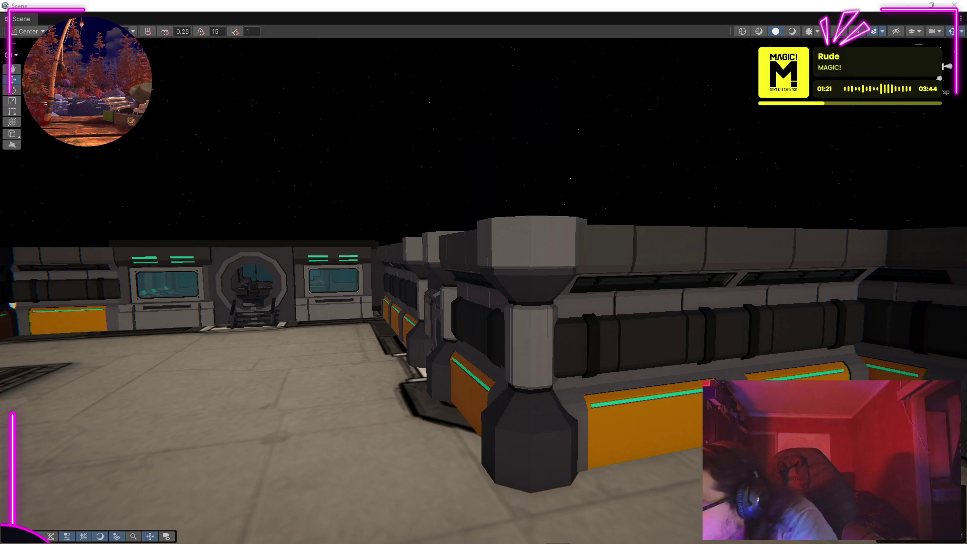
Place the dark wall-trim bar in the scene and raise it above the doorway.
{"action": "left_click_drag", "start_coordinate": [331, 383], "coordinate": [330, 382]}
{"action": "key", "text": "f"}
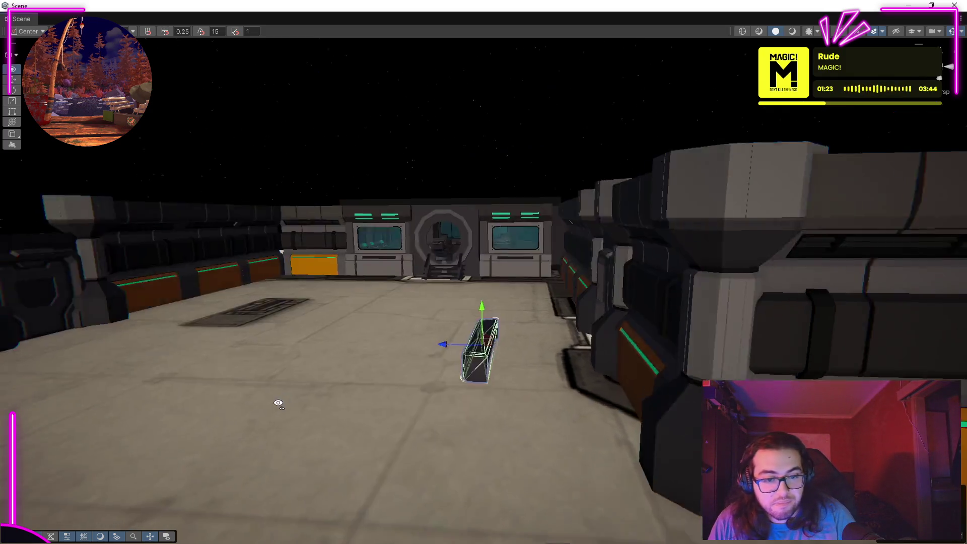
{"action": "left_click_drag", "start_coordinate": [549, 348], "coordinate": [527, 100]}
{"action": "left_click_drag", "start_coordinate": [606, 252], "coordinate": [626, 281]}
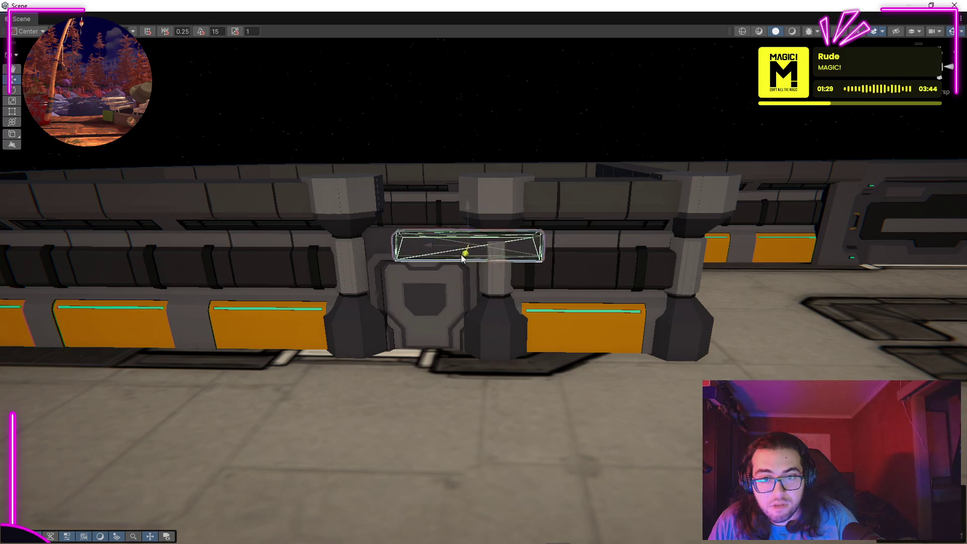
{"action": "scroll", "scroll_direction": "up", "scroll_amount": 3}
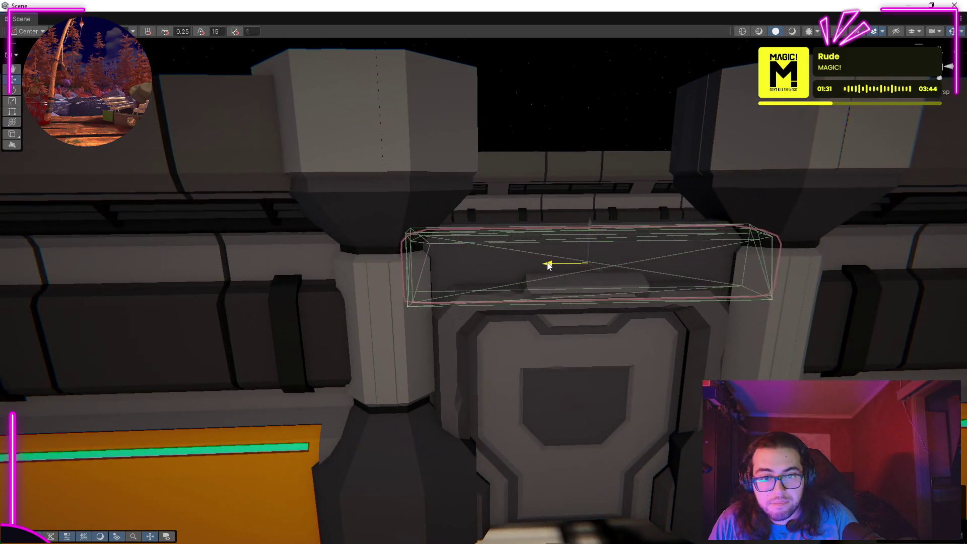
{"action": "left_click_drag", "start_coordinate": [574, 244], "coordinate": [489, 288]}
{"action": "left_click_drag", "start_coordinate": [502, 222], "coordinate": [601, 317]}
{"action": "key", "text": "r"}
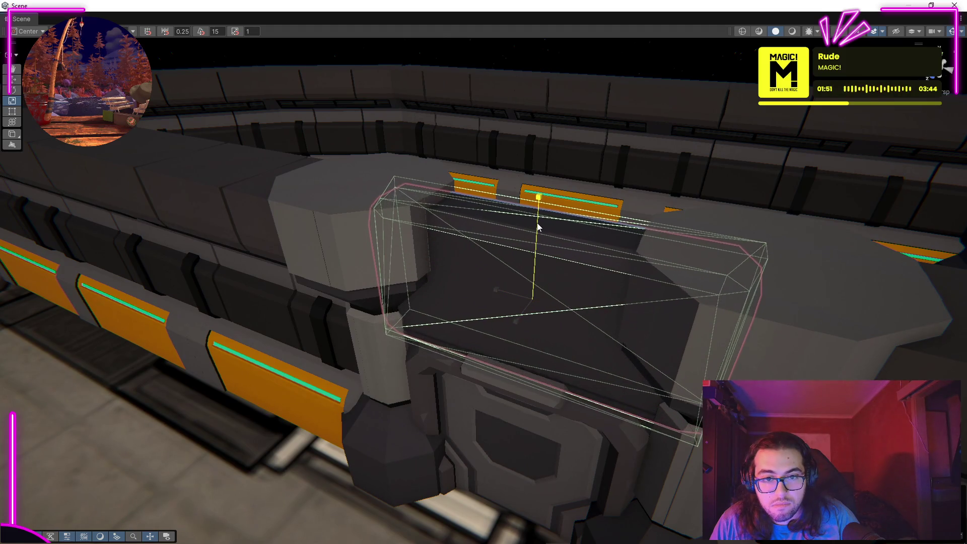
Nudge the trim bar down onto the wall top, between the pillar caps.
{"action": "left_click_drag", "start_coordinate": [537, 229], "coordinate": [560, 289]}
{"action": "key", "text": "f"}
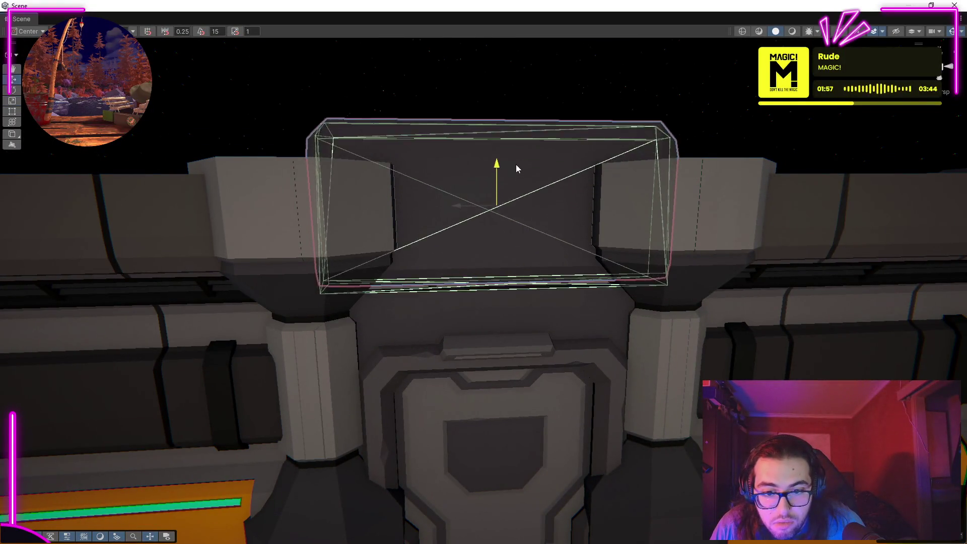
{"action": "left_click_drag", "start_coordinate": [513, 181], "coordinate": [471, 207]}
{"action": "scroll", "scroll_direction": "up", "scroll_amount": 3}
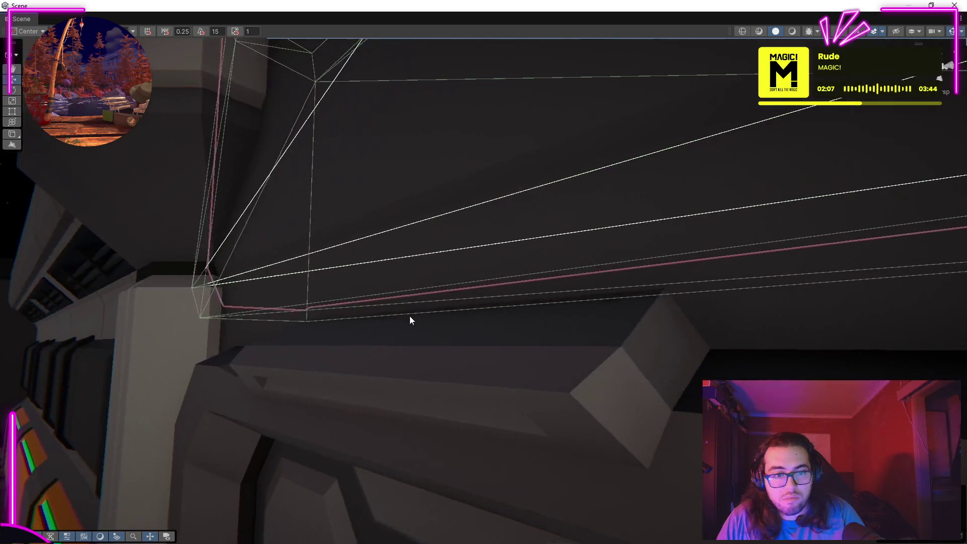
{"action": "left_click_drag", "start_coordinate": [394, 104], "coordinate": [212, 336]}
{"action": "left_click_drag", "start_coordinate": [460, 325], "coordinate": [770, 302]}
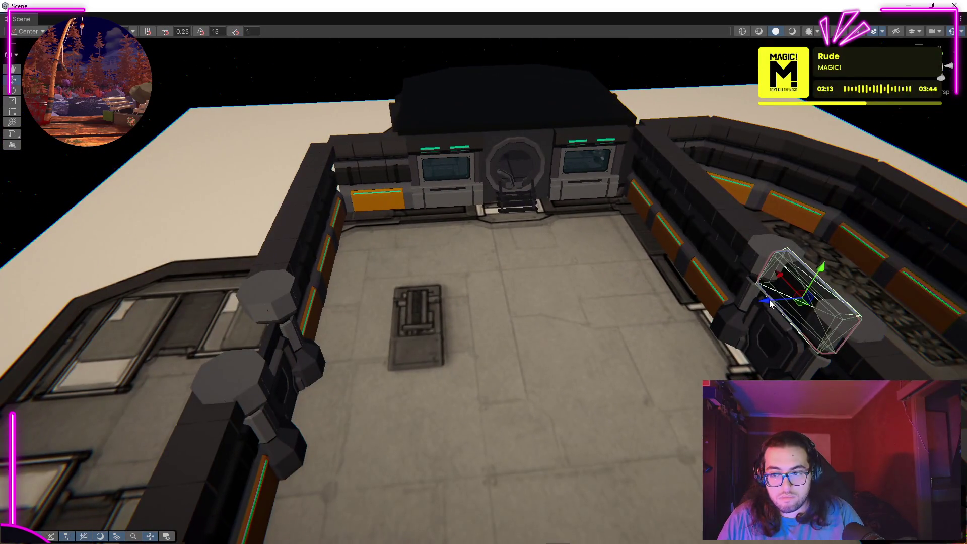
Slide the trim bar left along the wall toward the door section's pillar caps.
{"action": "left_click_drag", "start_coordinate": [220, 367], "coordinate": [363, 439]}
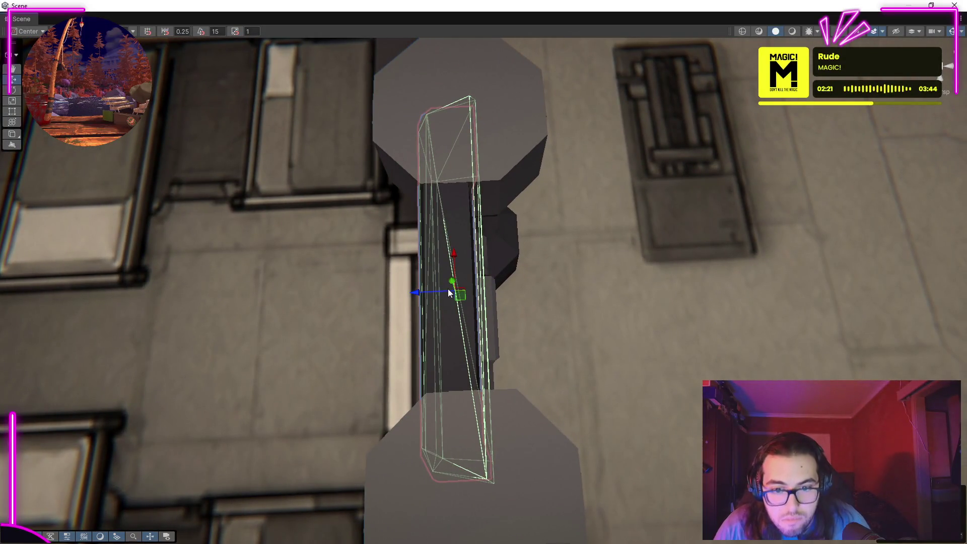
{"action": "left_click_drag", "start_coordinate": [422, 292], "coordinate": [433, 292]}
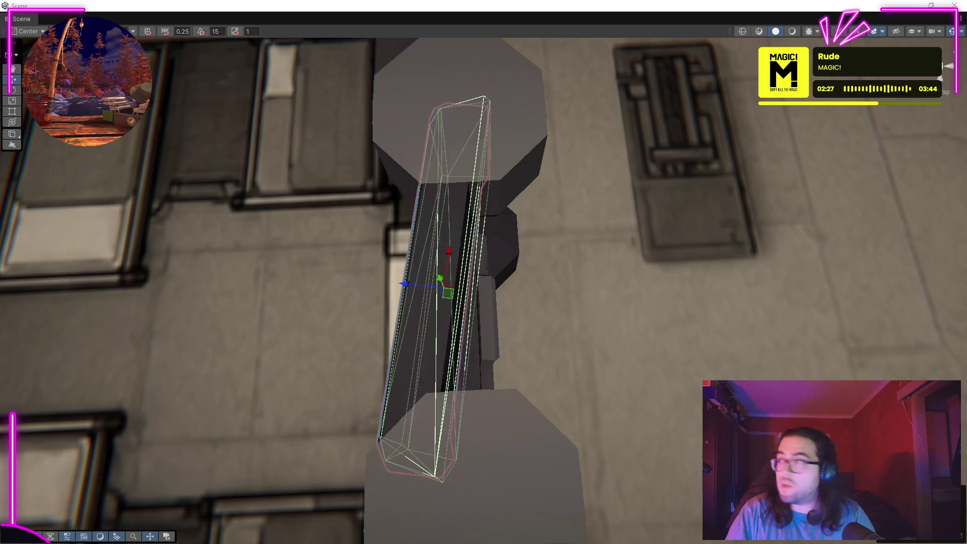
{"action": "left_click_drag", "start_coordinate": [433, 292], "coordinate": [397, 244]}
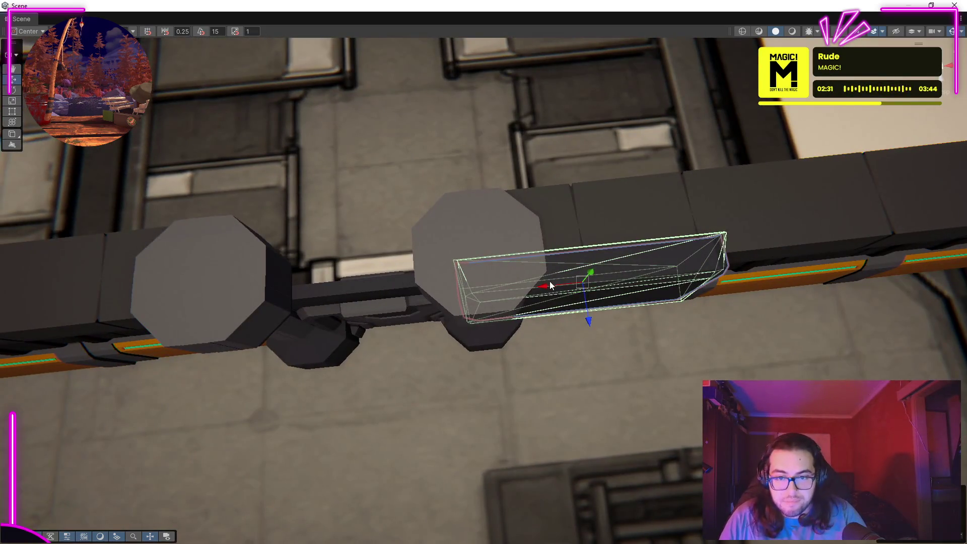
{"action": "left_click_drag", "start_coordinate": [412, 338], "coordinate": [692, 74]}
{"action": "left_click_drag", "start_coordinate": [487, 201], "coordinate": [334, 337]}
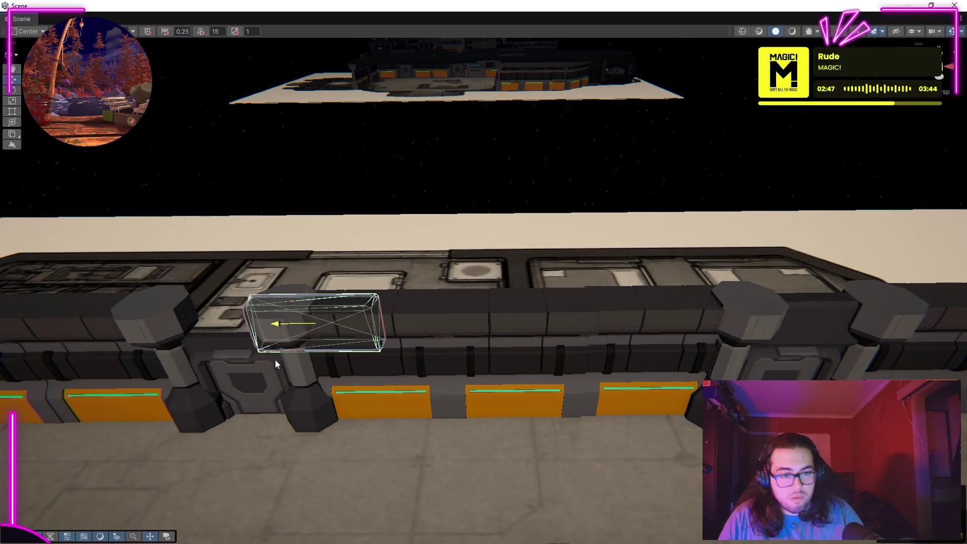
{"action": "key", "text": "f"}
{"action": "left_click_drag", "start_coordinate": [388, 378], "coordinate": [401, 352]}
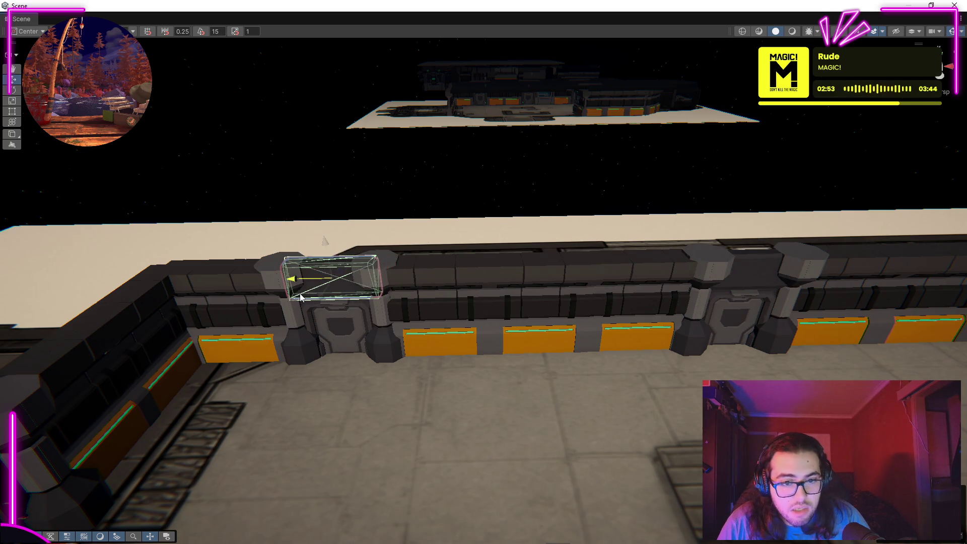
{"action": "scroll", "scroll_direction": "up", "scroll_amount": 3}
{"action": "left_click_drag", "start_coordinate": [487, 192], "coordinate": [818, 239]}
{"action": "left_click", "coordinate": [447, 292]}
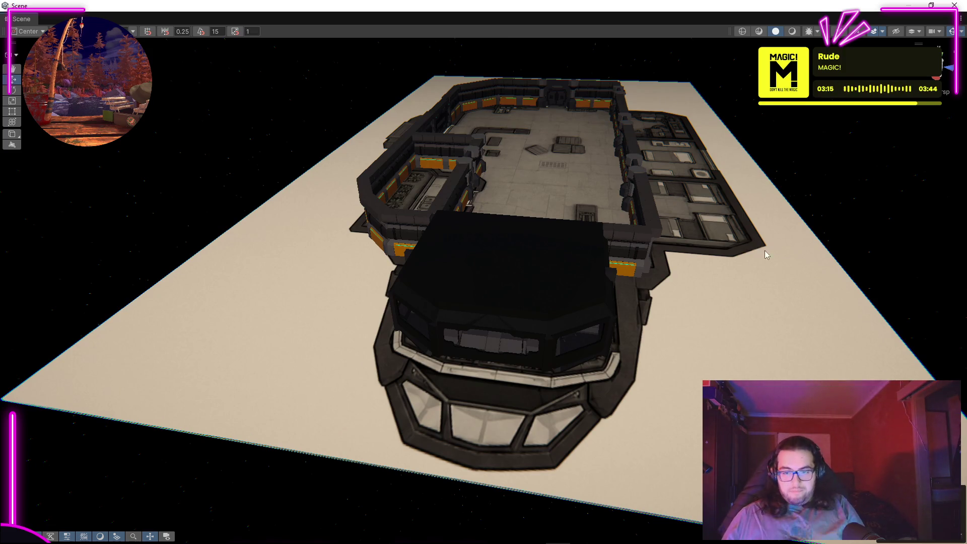
{"action": "left_click_drag", "start_coordinate": [669, 334], "coordinate": [533, 365]}
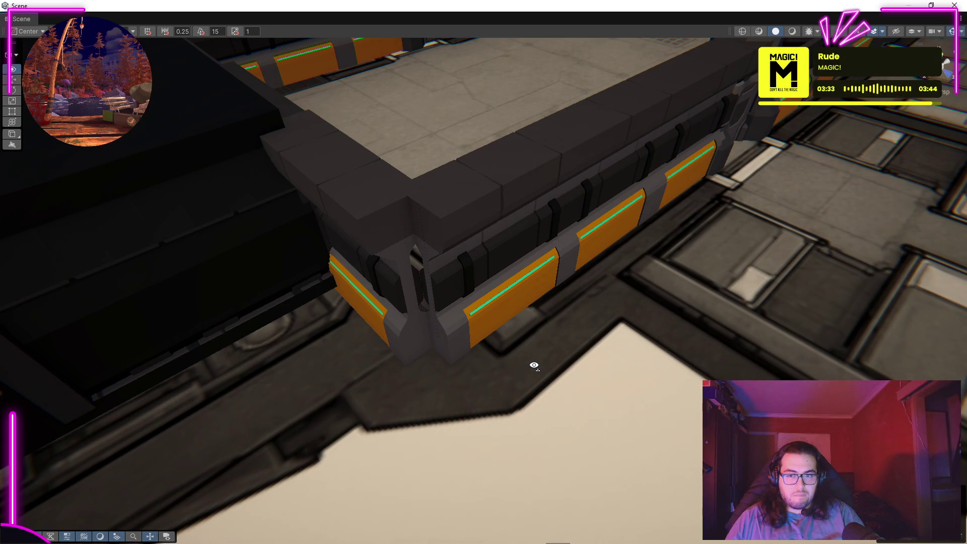
{"action": "left_click_drag", "start_coordinate": [533, 365], "coordinate": [330, 355]}
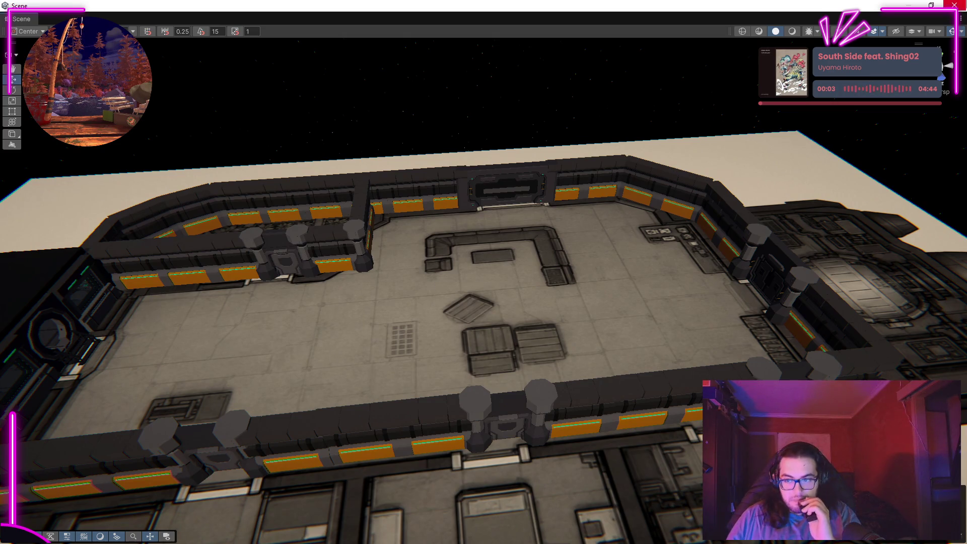
{"action": "left_click_drag", "start_coordinate": [482, 427], "coordinate": [357, 476]}
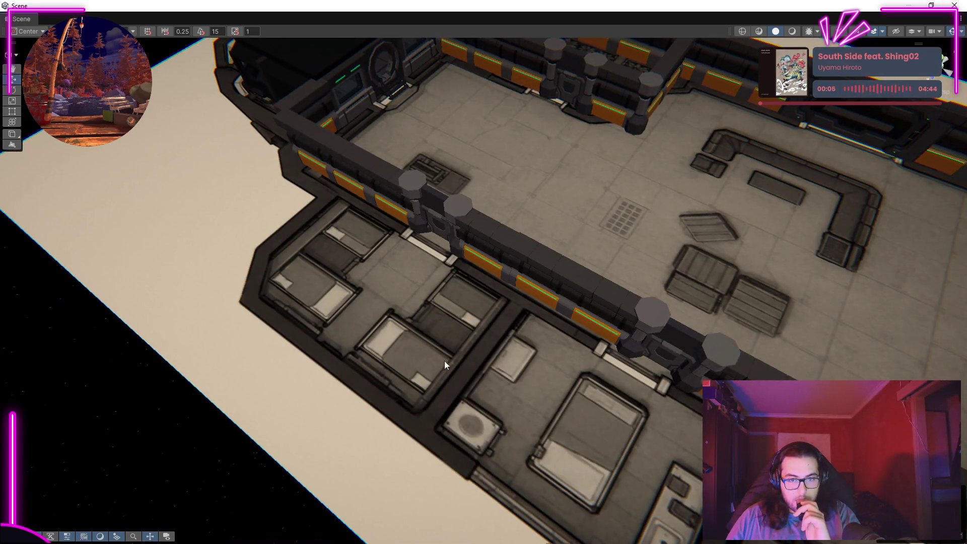
{"action": "left_click_drag", "start_coordinate": [393, 334], "coordinate": [624, 292]}
{"action": "scroll", "scroll_direction": "up", "scroll_amount": 3}
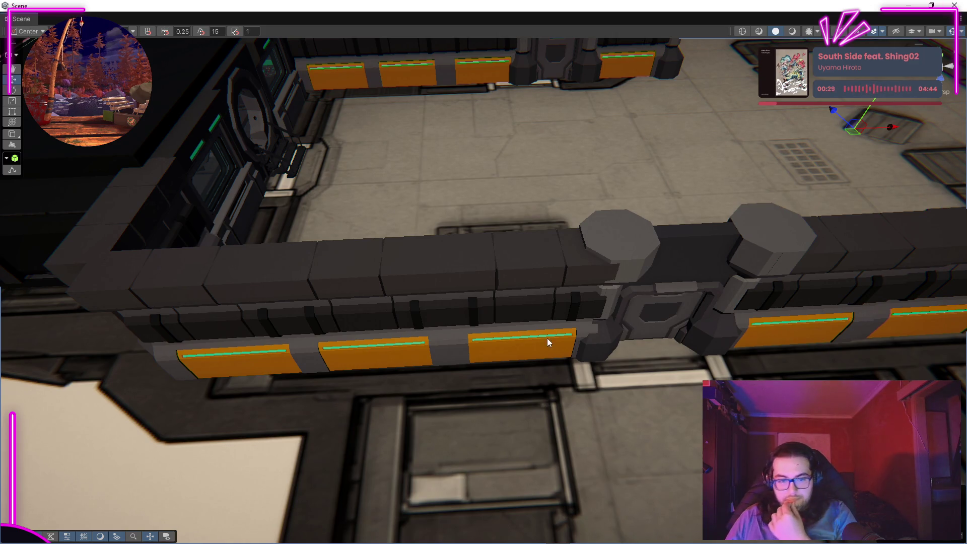
Rotate the wall piece and slide it into the corner where the two wall runs meet.
{"action": "left_click_drag", "start_coordinate": [548, 342], "coordinate": [506, 343]}
{"action": "left_click_drag", "start_coordinate": [569, 410], "coordinate": [483, 398]}
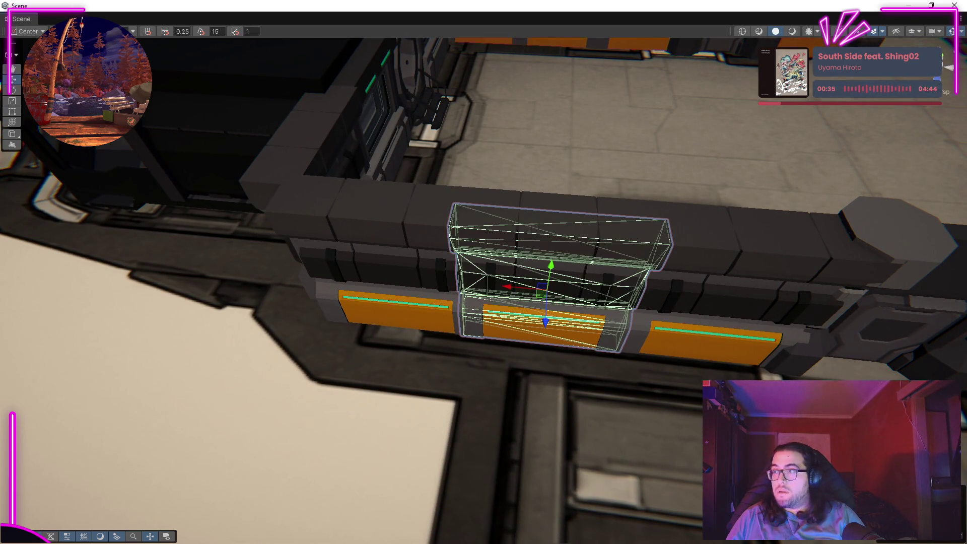
{"action": "left_click_drag", "start_coordinate": [567, 286], "coordinate": [524, 221]}
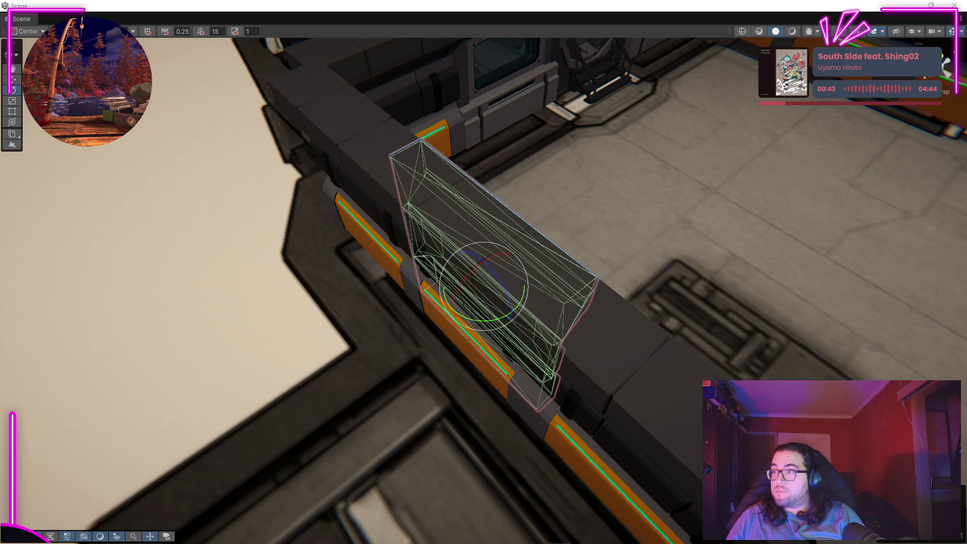
{"action": "left_click_drag", "start_coordinate": [422, 330], "coordinate": [436, 328]}
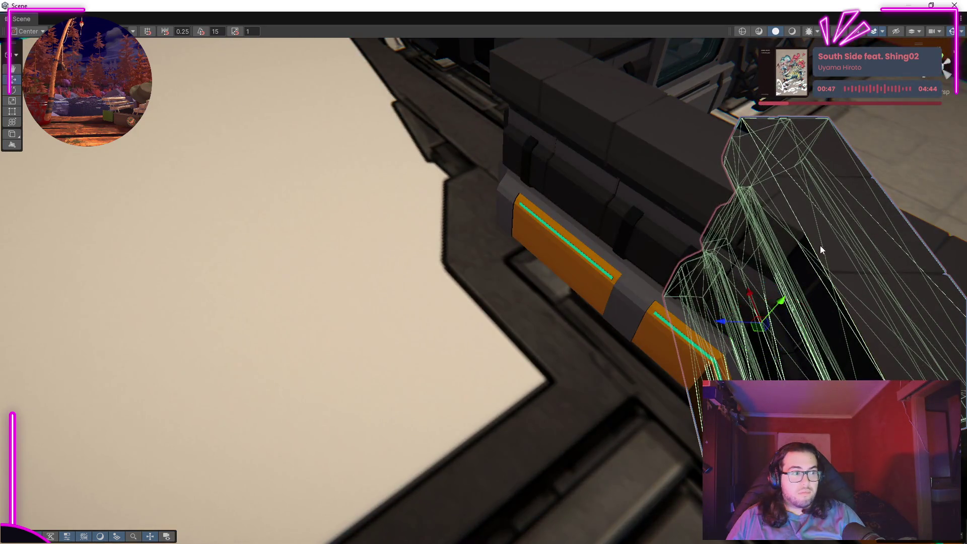
{"action": "left_click_drag", "start_coordinate": [726, 327], "coordinate": [503, 282]}
{"action": "left_click_drag", "start_coordinate": [529, 322], "coordinate": [550, 209]}
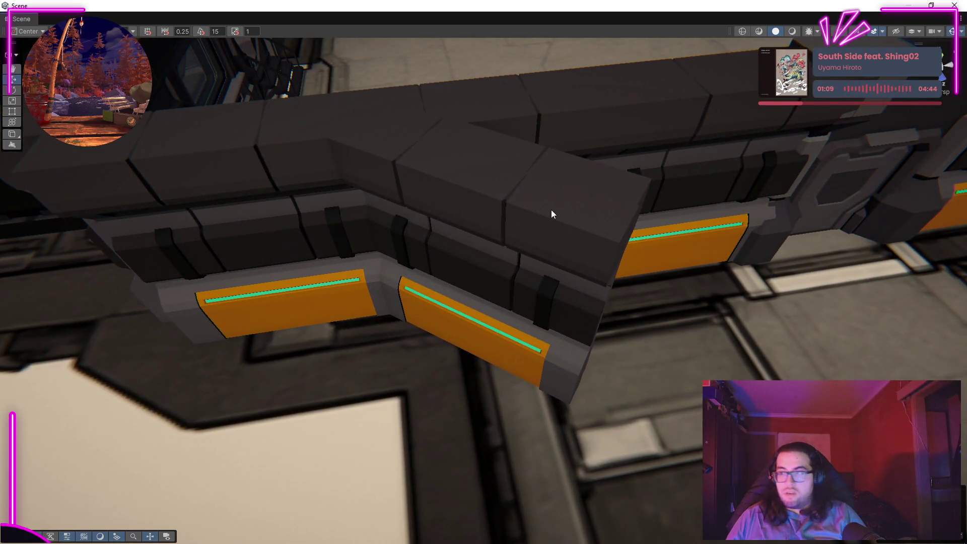
Turn the hull block parallel to the wall run and move it over an orange panel section.
{"action": "left_click", "coordinate": [553, 204]}
{"action": "key", "text": "r"}
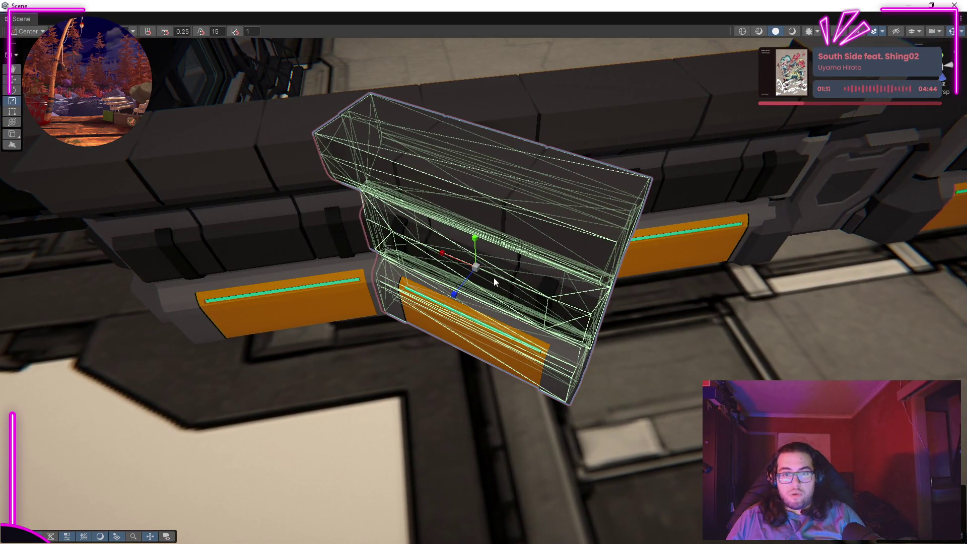
{"action": "key", "text": "f"}
{"action": "left_click_drag", "start_coordinate": [514, 316], "coordinate": [328, 228]}
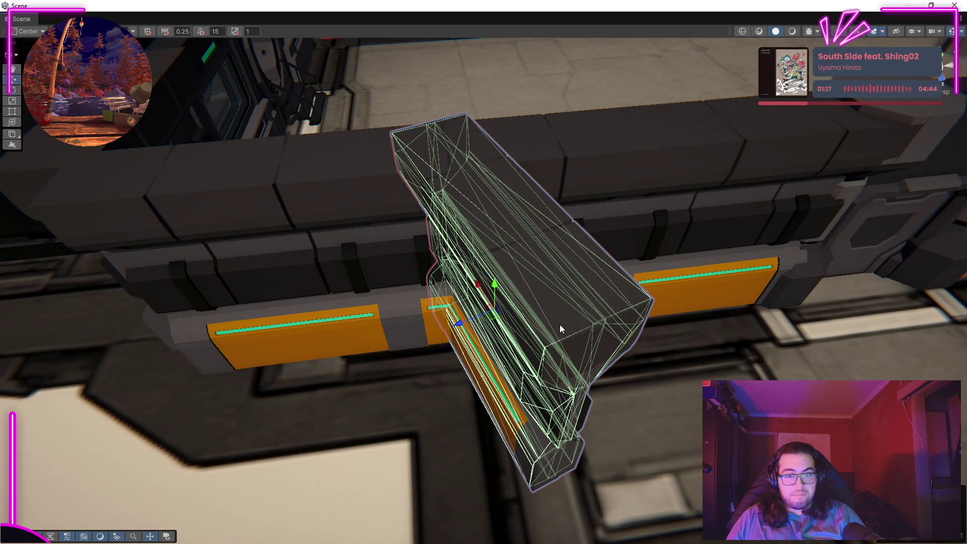
{"action": "left_click_drag", "start_coordinate": [487, 301], "coordinate": [549, 378]}
{"action": "left_click_drag", "start_coordinate": [493, 358], "coordinate": [412, 378]}
{"action": "left_click_drag", "start_coordinate": [431, 345], "coordinate": [569, 373]}
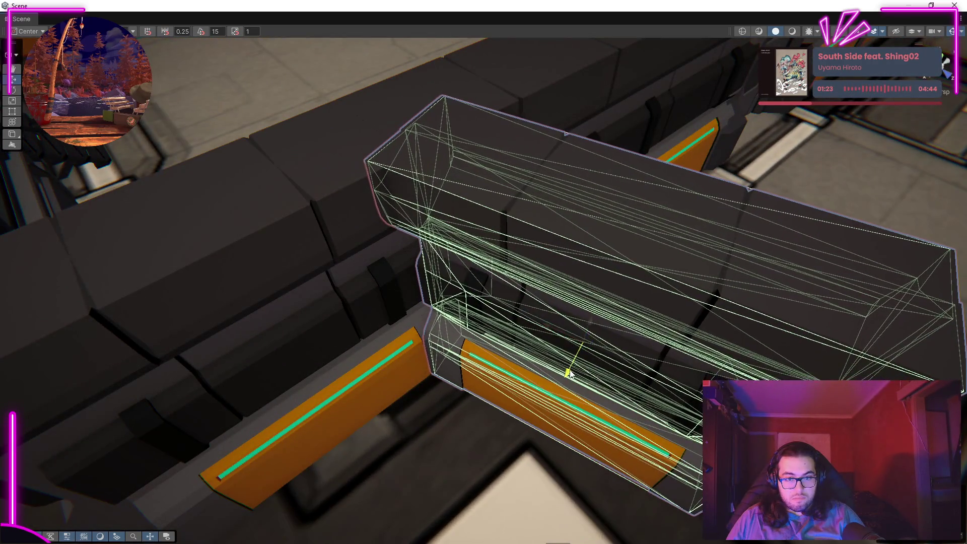
{"action": "left_click_drag", "start_coordinate": [547, 327], "coordinate": [632, 340]}
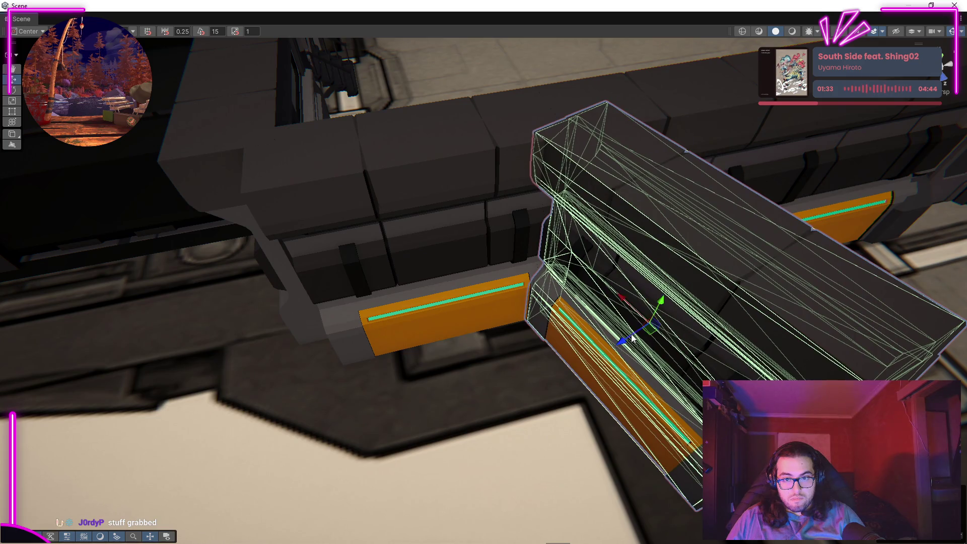
{"action": "left_click_drag", "start_coordinate": [640, 315], "coordinate": [522, 402]}
{"action": "left_click", "coordinate": [516, 361]}
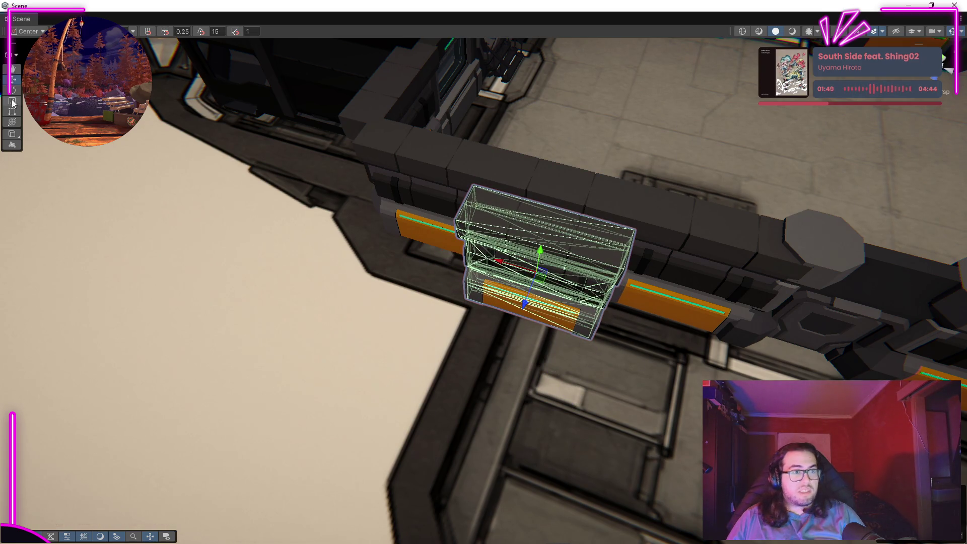
Slide the wall block left along the wall to the angled corner by the orange panels.
{"action": "left_click_drag", "start_coordinate": [430, 307], "coordinate": [171, 133]}
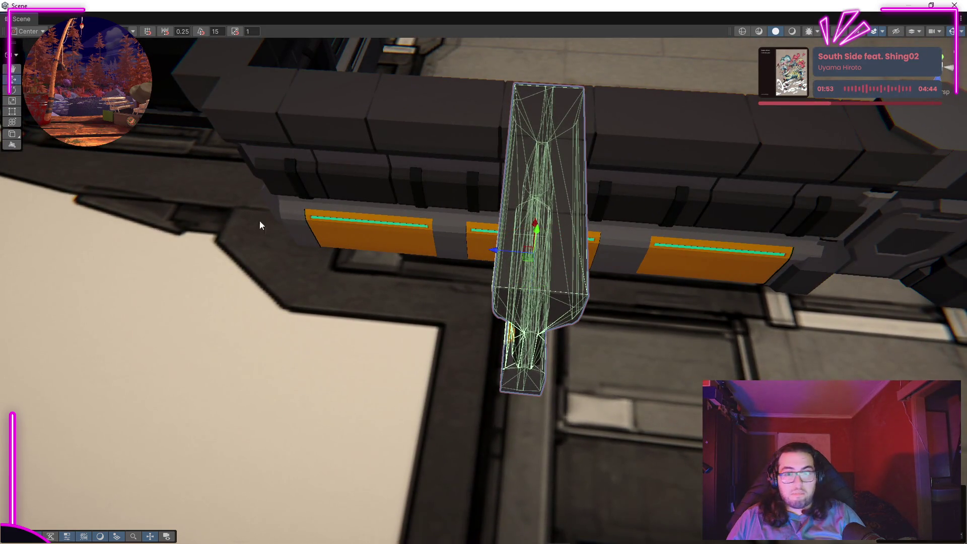
{"action": "left_click_drag", "start_coordinate": [488, 254], "coordinate": [501, 206]}
{"action": "left_click", "coordinate": [501, 206]}
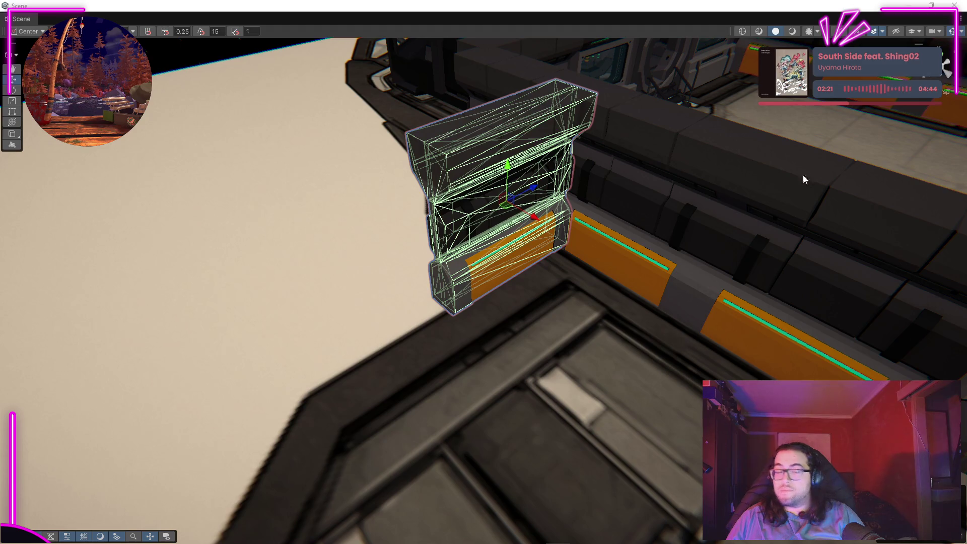
Slide the corner wall piece down-left and rotate it about its vertical axis.
{"action": "left_click_drag", "start_coordinate": [529, 194], "coordinate": [393, 266]}
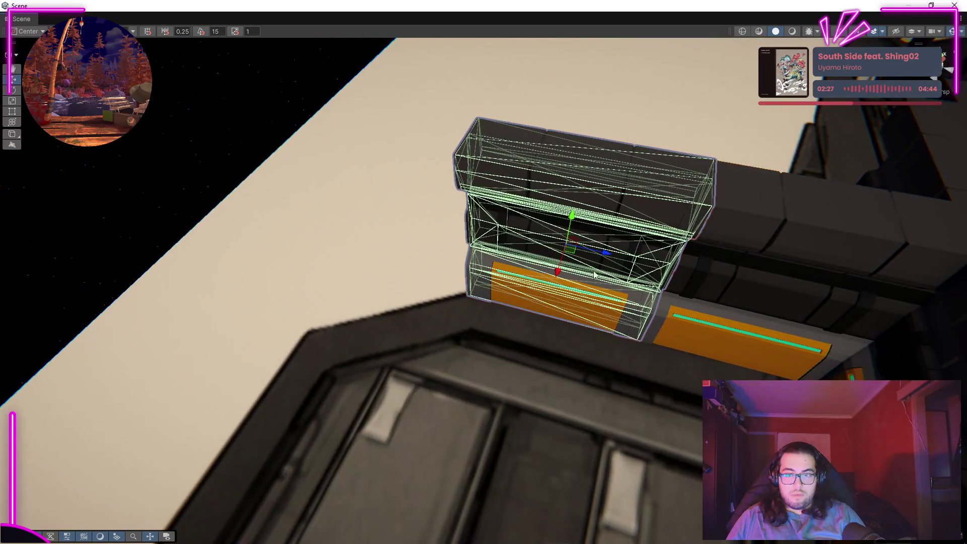
{"action": "left_click_drag", "start_coordinate": [610, 257], "coordinate": [74, 203]}
{"action": "left_click_drag", "start_coordinate": [492, 270], "coordinate": [629, 291]}
{"action": "key", "text": "ctrl+z"}
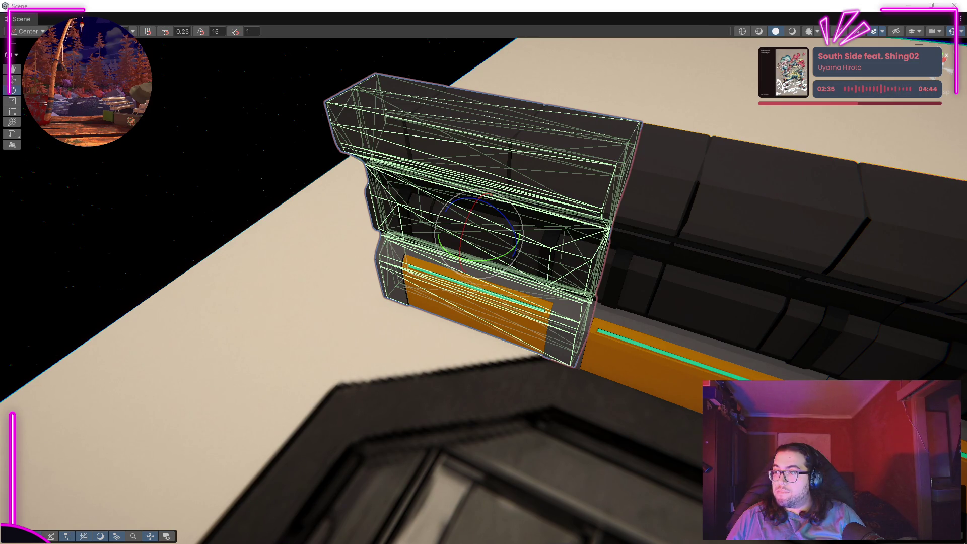
{"action": "left_click_drag", "start_coordinate": [500, 256], "coordinate": [548, 267]}
{"action": "left_click", "coordinate": [12, 79]}
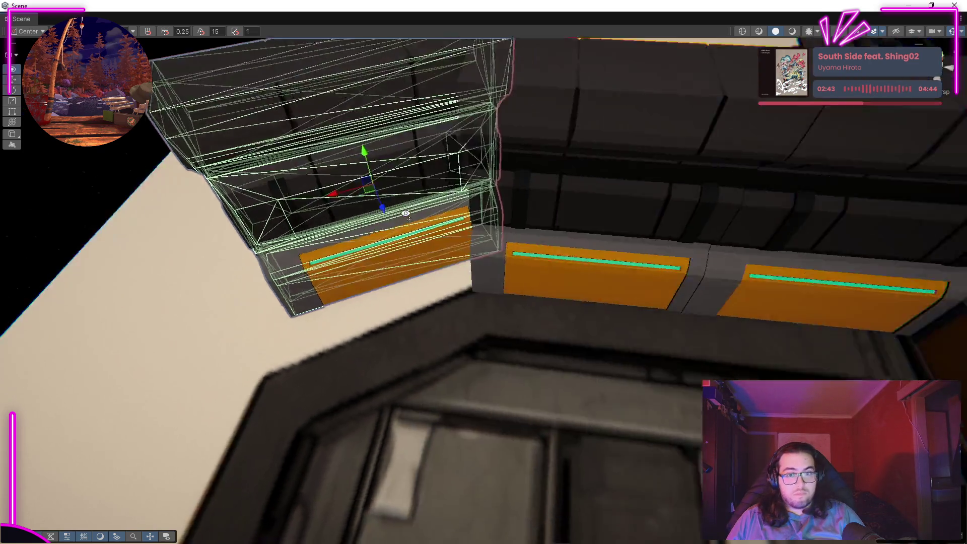
{"action": "left_click_drag", "start_coordinate": [573, 270], "coordinate": [464, 296]}
Slide the next wall module left, rotate it, and push it forward along Z.
{"action": "left_click", "coordinate": [464, 296]}
{"action": "left_click_drag", "start_coordinate": [642, 206], "coordinate": [837, 227]}
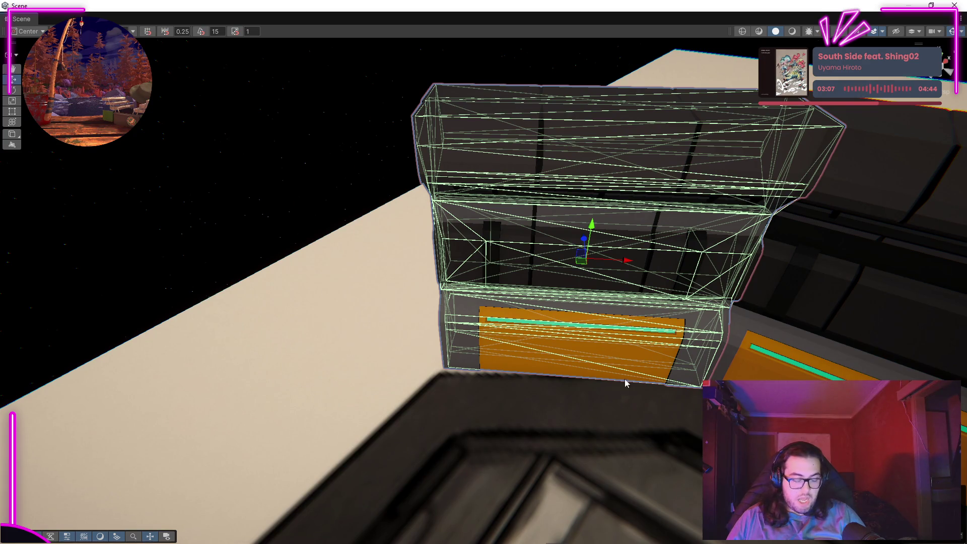
{"action": "left_click_drag", "start_coordinate": [608, 380], "coordinate": [294, 310]}
{"action": "key", "text": "f"}
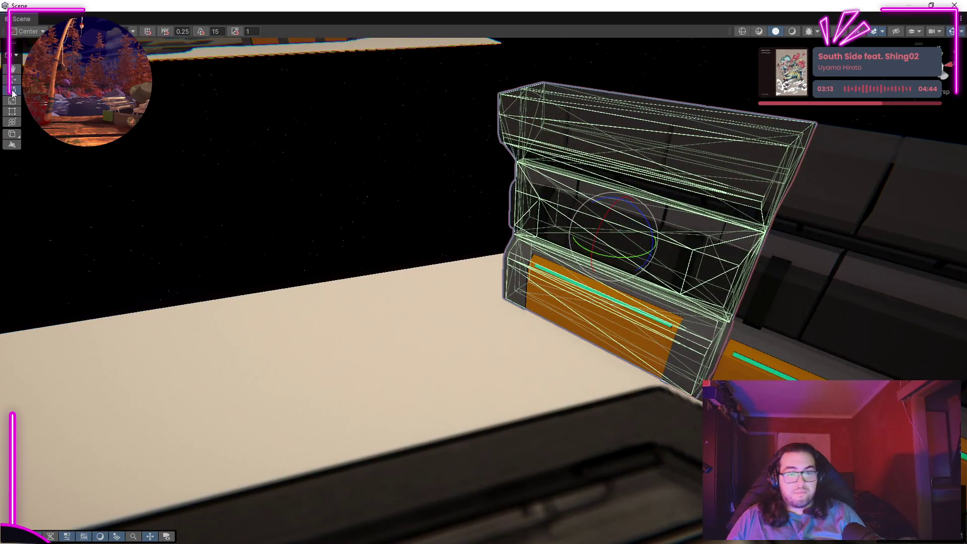
{"action": "left_click_drag", "start_coordinate": [614, 262], "coordinate": [701, 257]}
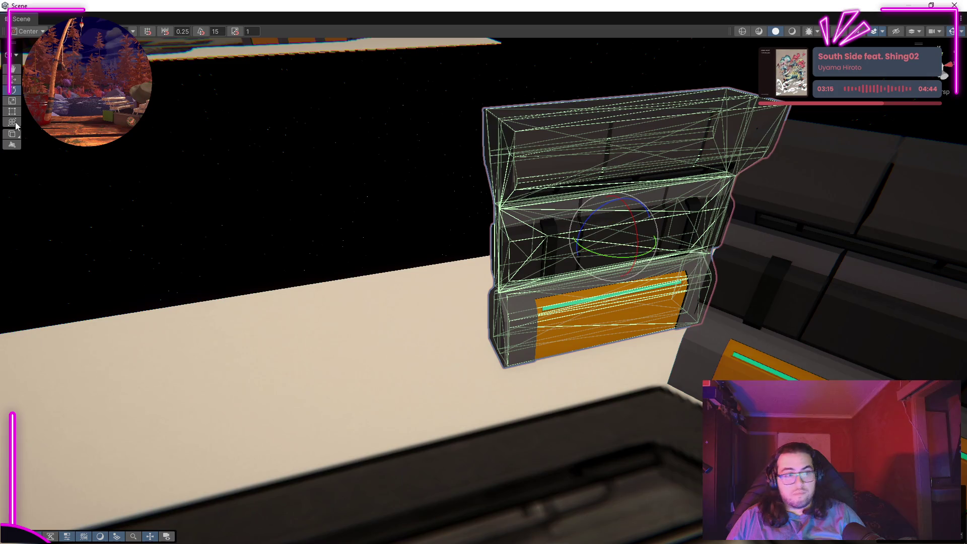
{"action": "key", "text": "f"}
{"action": "left_click_drag", "start_coordinate": [473, 231], "coordinate": [550, 359]}
{"action": "left_click_drag", "start_coordinate": [448, 259], "coordinate": [548, 221]}
Select both corner modules together and orbit around the corner to compare them.
{"action": "left_click", "coordinate": [806, 212]}
{"action": "left_click_drag", "start_coordinate": [704, 226], "coordinate": [488, 243]}
{"action": "left_click_drag", "start_coordinate": [639, 237], "coordinate": [831, 126]}
{"action": "scroll", "scroll_direction": "up", "scroll_amount": 3}
{"action": "left_click_drag", "start_coordinate": [912, 76], "coordinate": [358, 389]}
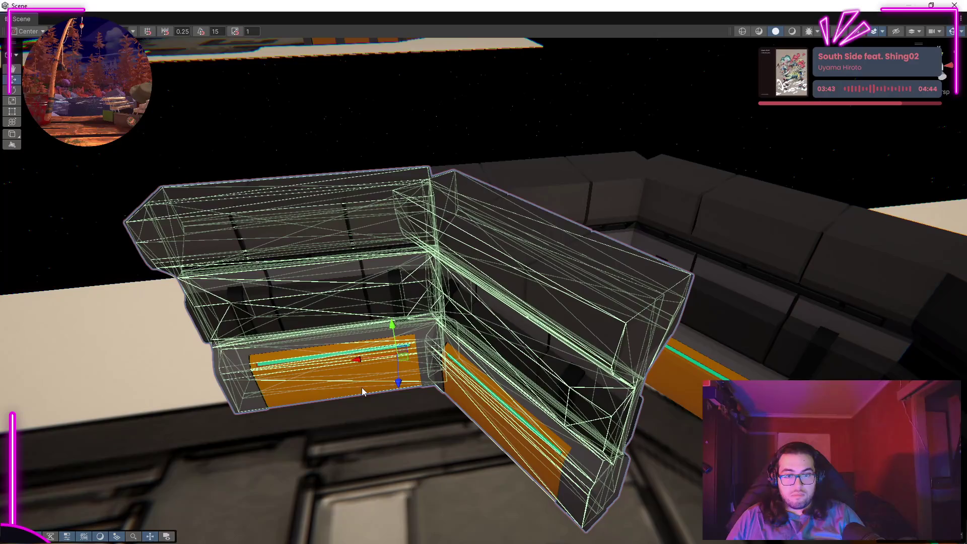
{"action": "left_click", "coordinate": [362, 388]}
{"action": "left_click", "coordinate": [584, 331]}
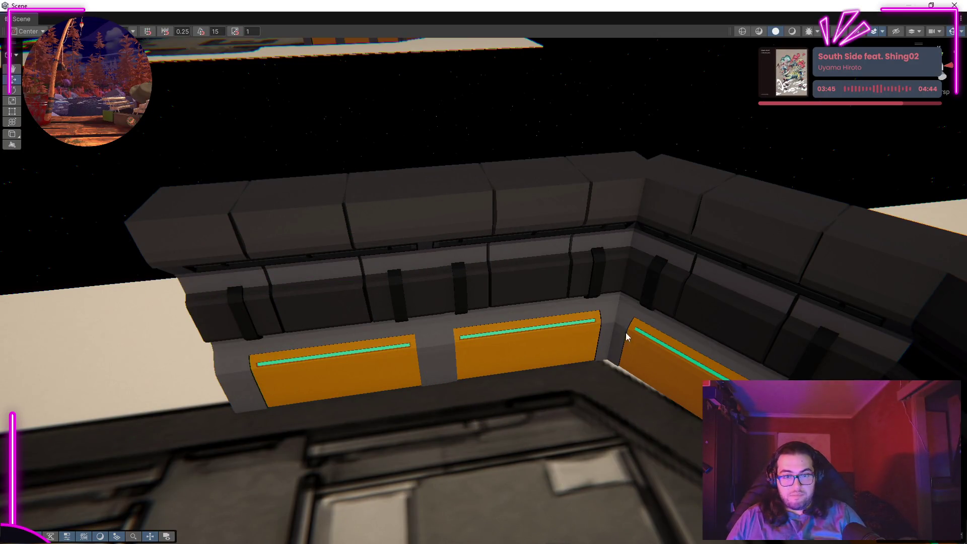
{"action": "left_click_drag", "start_coordinate": [627, 338], "coordinate": [560, 292]}
Slide another wall module far left along X to line it up with the wall.
{"action": "left_click", "coordinate": [561, 291]}
{"action": "key", "text": "f"}
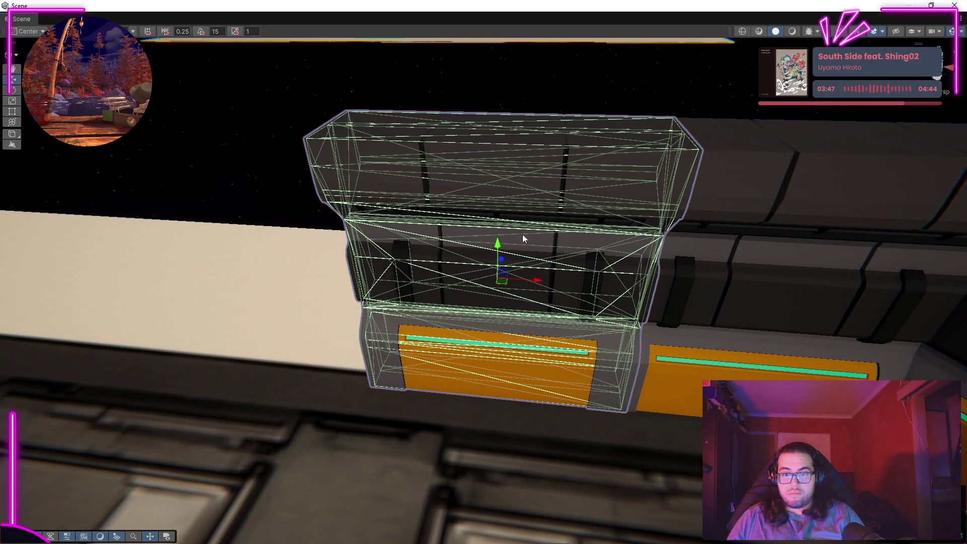
{"action": "scroll", "scroll_direction": "up", "scroll_amount": 3}
{"action": "left_click_drag", "start_coordinate": [450, 286], "coordinate": [651, 307]}
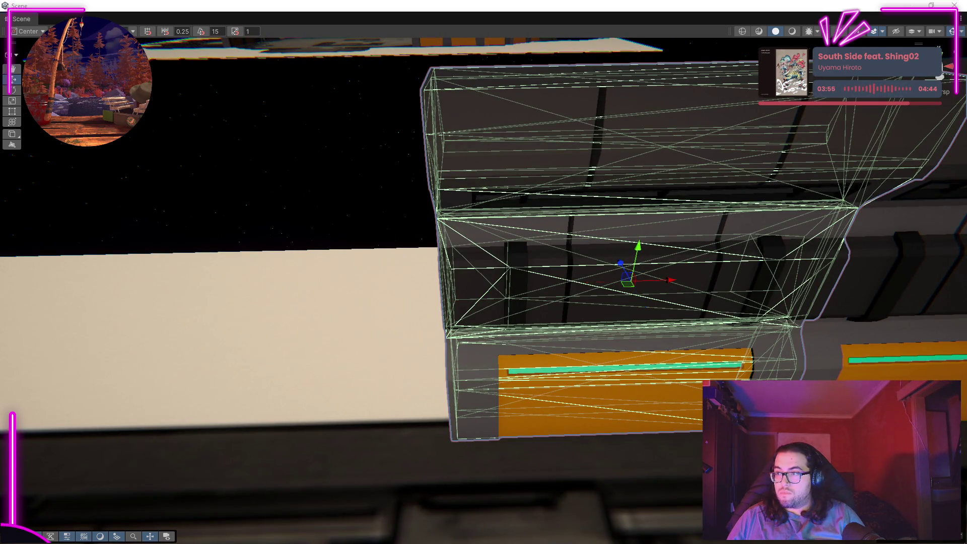
{"action": "left_click_drag", "start_coordinate": [596, 282], "coordinate": [226, 305]}
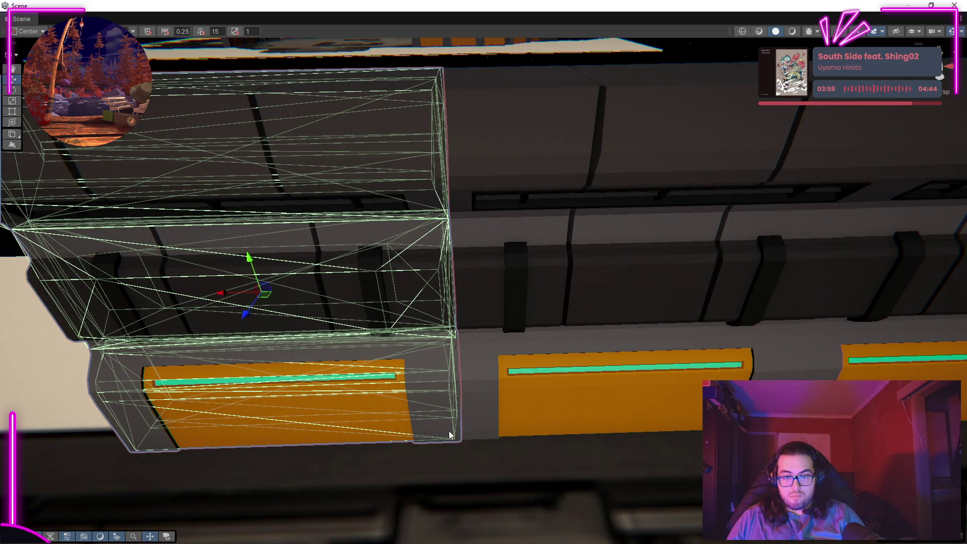
{"action": "scroll", "scroll_direction": "down", "scroll_amount": 3}
{"action": "scroll", "scroll_direction": "up", "scroll_amount": 3}
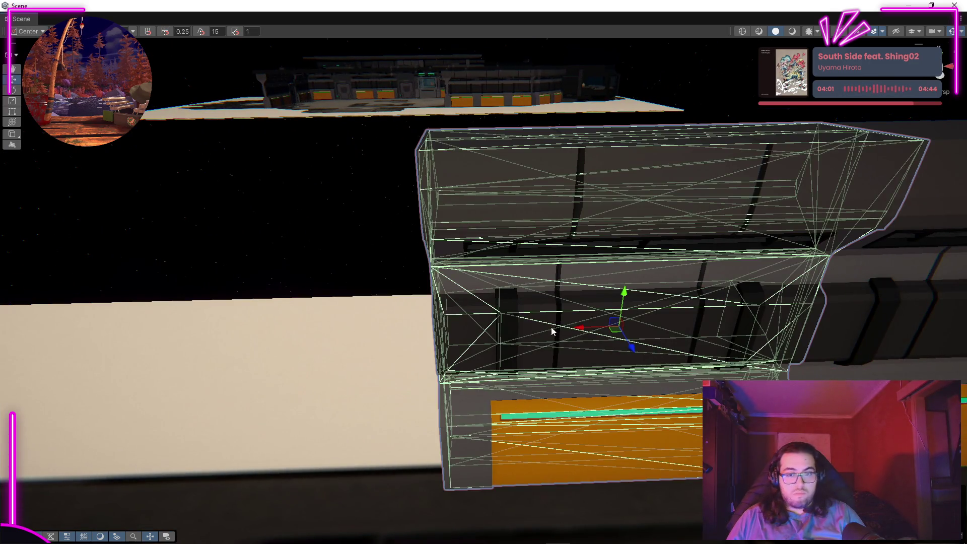
{"action": "left_click_drag", "start_coordinate": [583, 328], "coordinate": [548, 348]}
{"action": "left_click_drag", "start_coordinate": [642, 216], "coordinate": [331, 326]}
Nudge the rail module left along X and rotate it into alignment.
{"action": "left_click_drag", "start_coordinate": [535, 208], "coordinate": [301, 255]}
{"action": "left_click", "coordinate": [548, 244]}
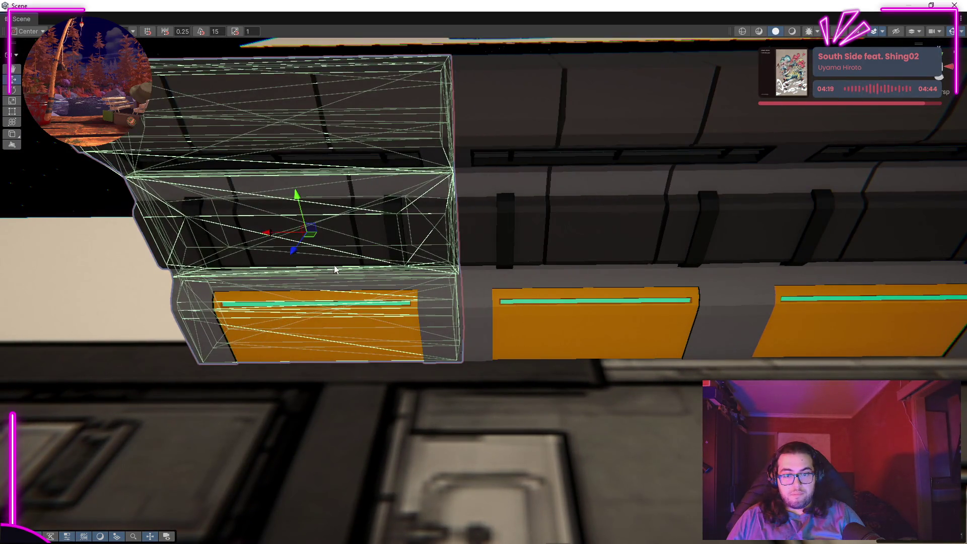
{"action": "scroll", "scroll_direction": "down", "scroll_amount": 3}
{"action": "left_click_drag", "start_coordinate": [523, 290], "coordinate": [307, 281]}
{"action": "left_click_drag", "start_coordinate": [557, 279], "coordinate": [344, 336]}
{"action": "scroll", "scroll_direction": "up", "scroll_amount": 3}
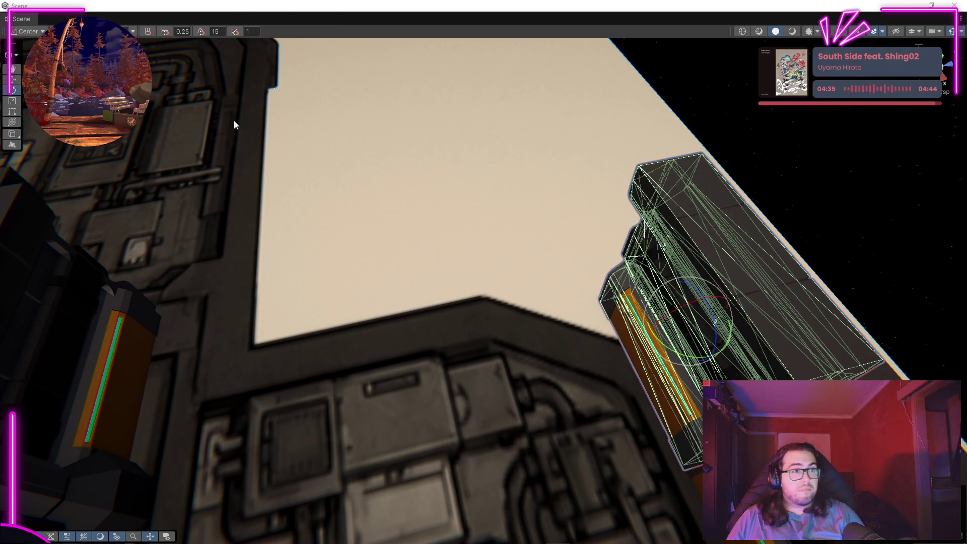
{"action": "left_click_drag", "start_coordinate": [687, 356], "coordinate": [752, 359]}
{"action": "left_click_drag", "start_coordinate": [684, 348], "coordinate": [619, 289]}
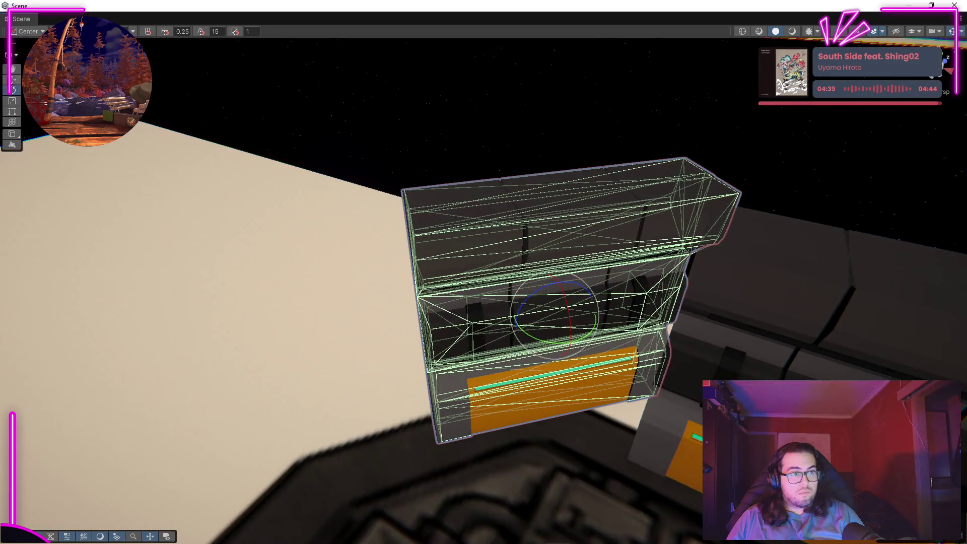
{"action": "left_click_drag", "start_coordinate": [570, 340], "coordinate": [296, 300]}
{"action": "left_click_drag", "start_coordinate": [211, 329], "coordinate": [244, 295]}
{"action": "key", "text": "f"}
{"action": "left_click_drag", "start_coordinate": [452, 255], "coordinate": [572, 186]}
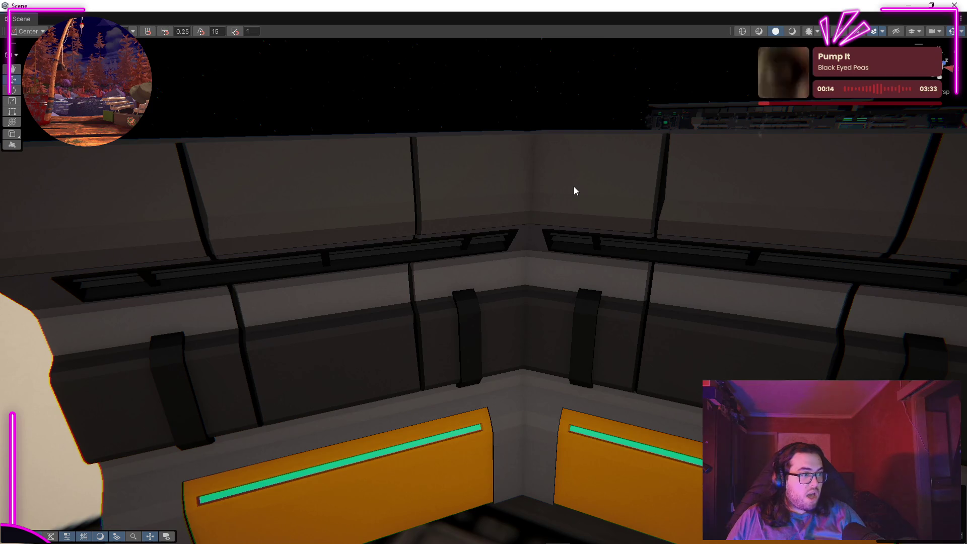
Rotate the orange-panelled wall unit so it faces the right way.
{"action": "left_click_drag", "start_coordinate": [565, 192], "coordinate": [533, 246]}
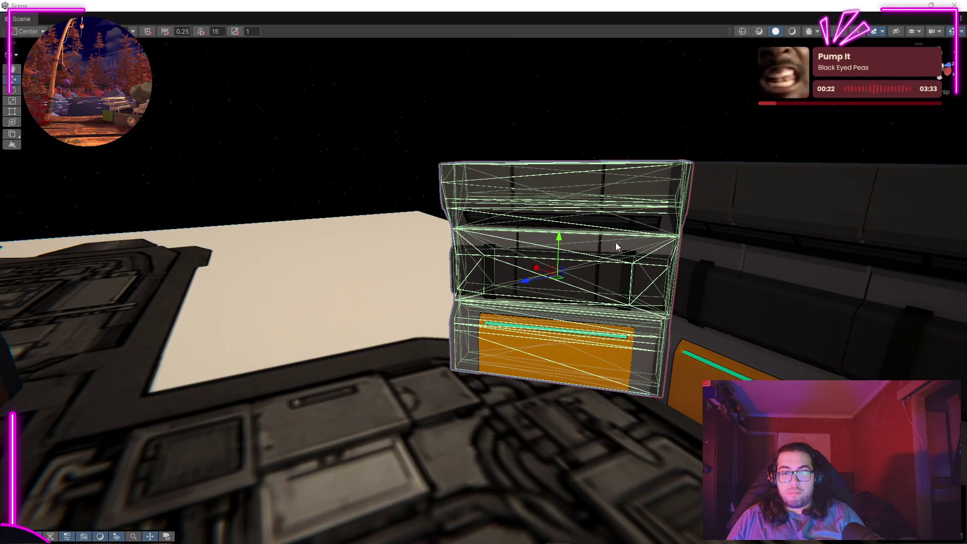
{"action": "scroll", "scroll_direction": "up", "scroll_amount": 3}
{"action": "scroll", "scroll_direction": "down", "scroll_amount": 3}
{"action": "scroll", "scroll_direction": "up", "scroll_amount": 3}
{"action": "left_click_drag", "start_coordinate": [516, 270], "coordinate": [15, 103]}
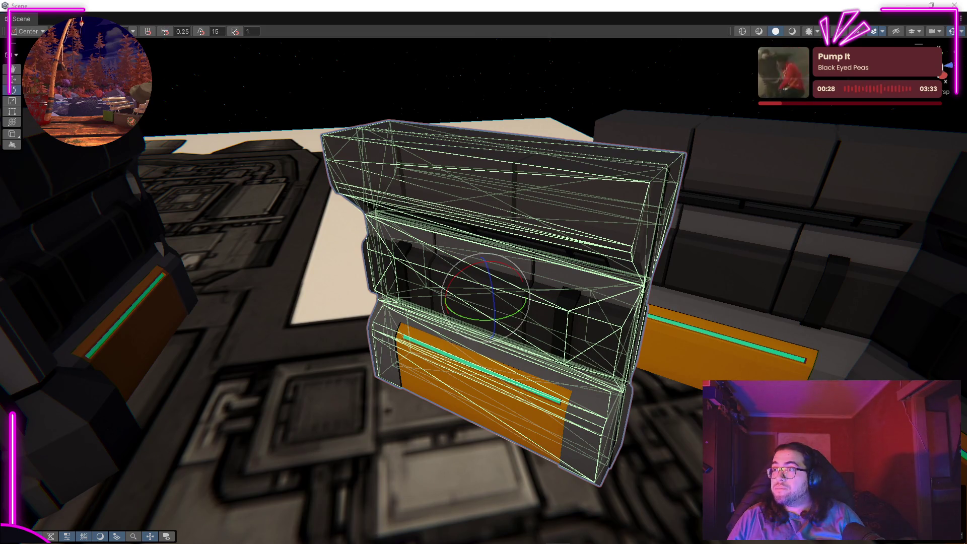
{"action": "left_click_drag", "start_coordinate": [473, 336], "coordinate": [519, 317]}
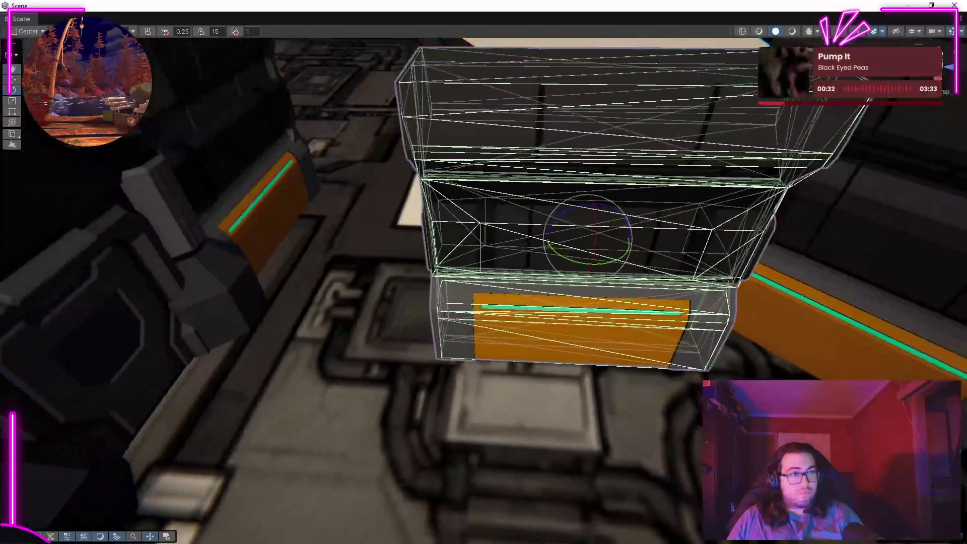
{"action": "key", "text": "f"}
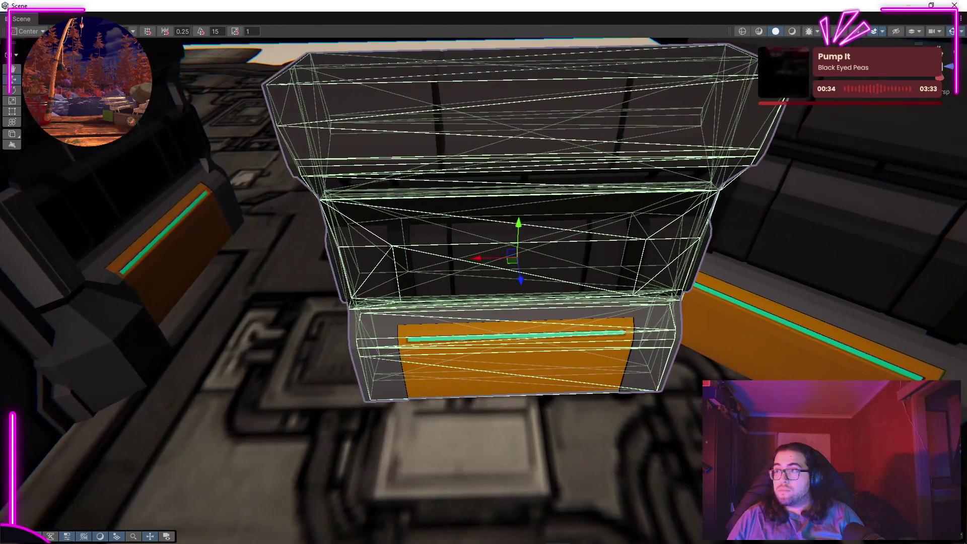
{"action": "left_click_drag", "start_coordinate": [515, 244], "coordinate": [629, 275]}
{"action": "key", "text": "f"}
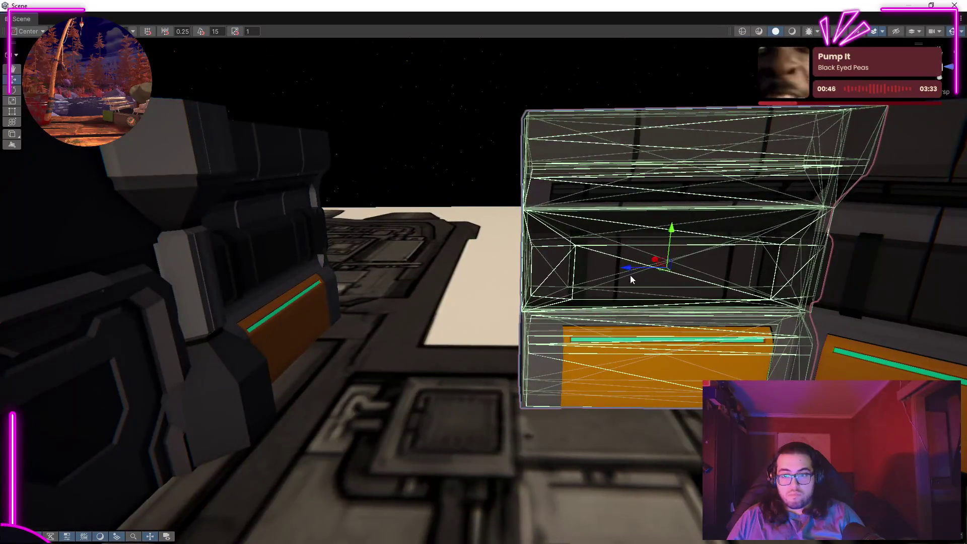
{"action": "key", "text": "f"}
Slide the wall unit left along X into the gap between its neighbours.
{"action": "left_click_drag", "start_coordinate": [449, 282], "coordinate": [445, 428]}
{"action": "left_click_drag", "start_coordinate": [384, 288], "coordinate": [541, 340]}
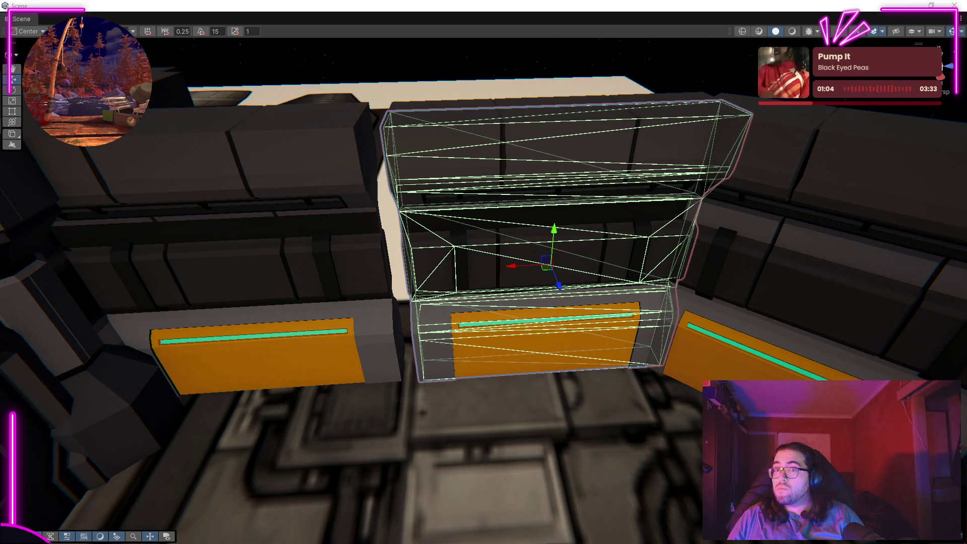
{"action": "left_click_drag", "start_coordinate": [509, 258], "coordinate": [491, 262]}
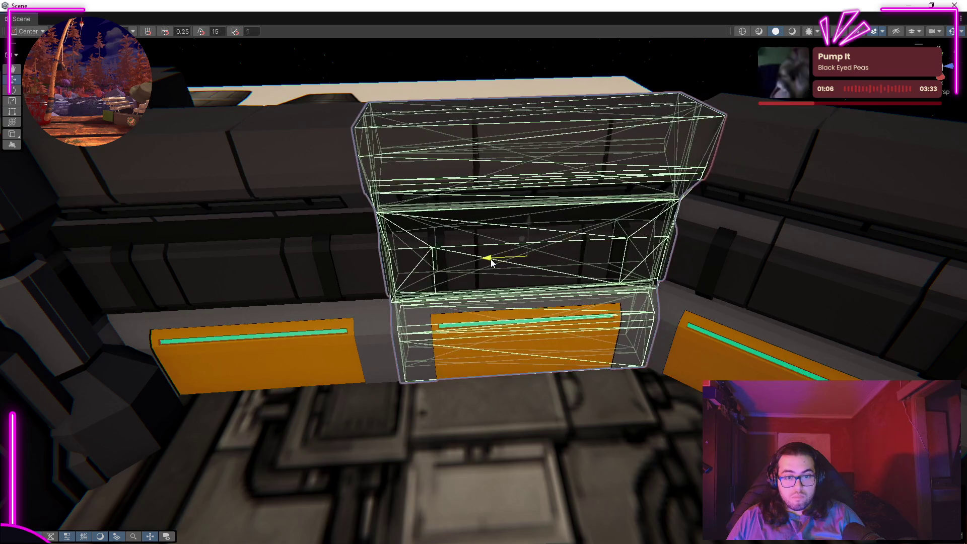
{"action": "left_click_drag", "start_coordinate": [599, 478], "coordinate": [595, 371]}
{"action": "left_click", "coordinate": [371, 281]}
Frame the neighbouring wall modules to confirm the wall stack runs continuously.
{"action": "left_click", "coordinate": [555, 403]}
{"action": "key", "text": "f"}
{"action": "left_click", "coordinate": [538, 317]}
{"action": "key", "text": "f"}
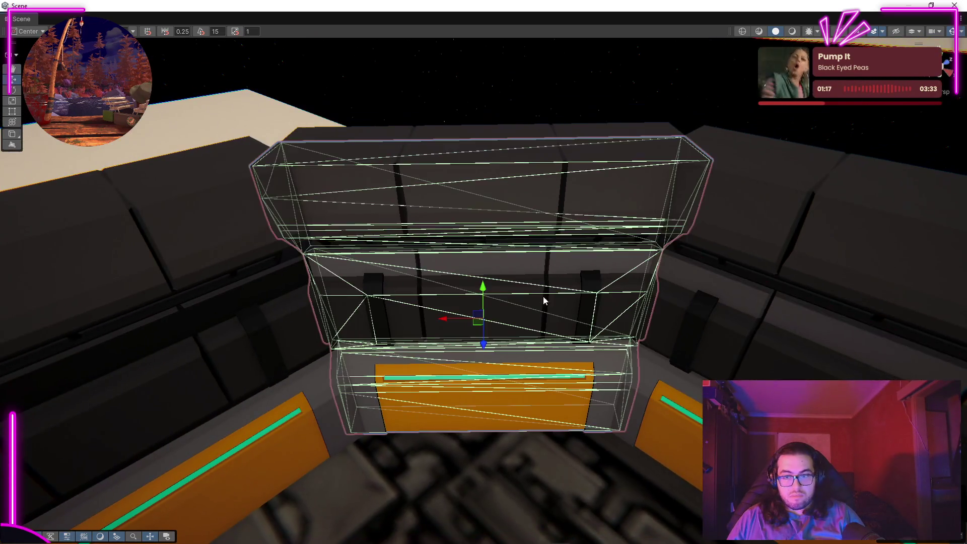
{"action": "left_click", "coordinate": [505, 202]}
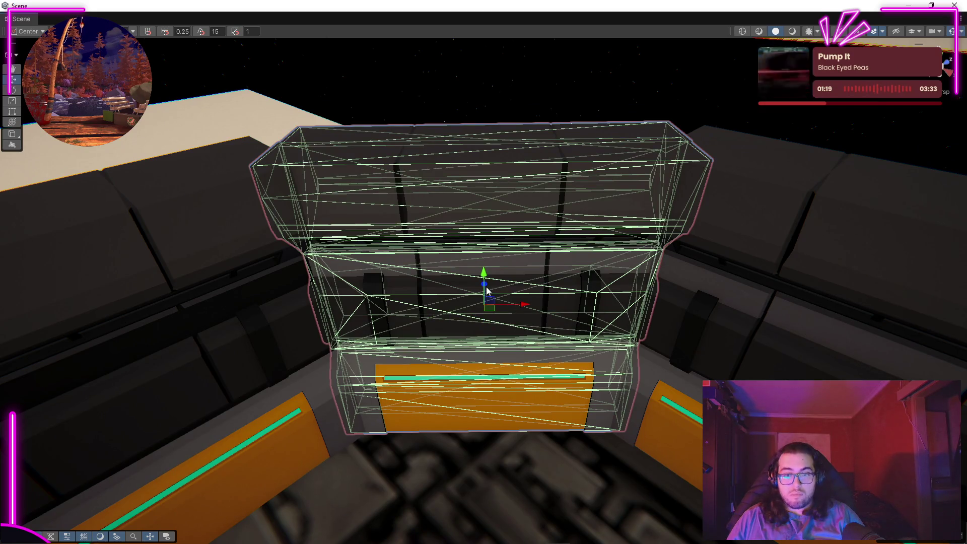
{"action": "left_click", "coordinate": [487, 123]}
{"action": "left_click_drag", "start_coordinate": [615, 267], "coordinate": [902, 246]}
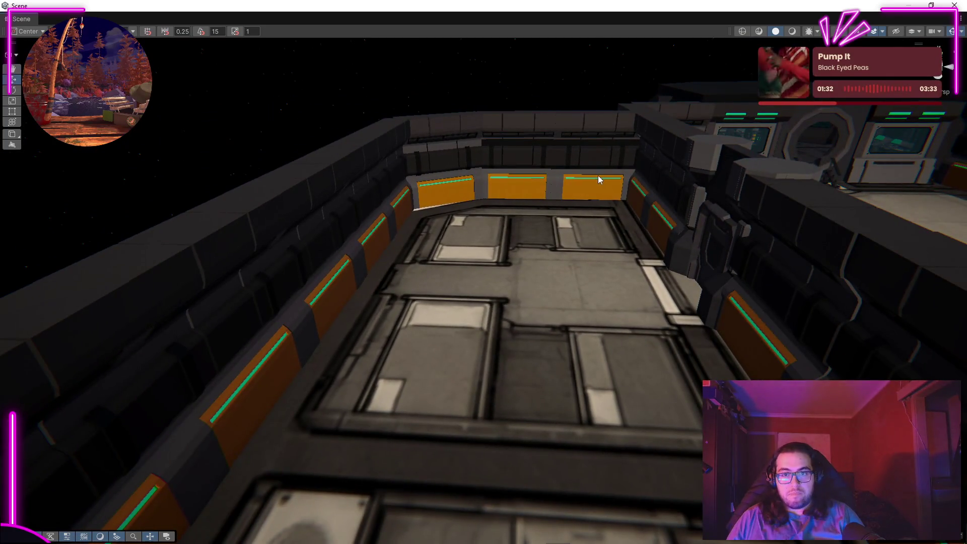
{"action": "left_click", "coordinate": [598, 179]}
{"action": "key", "text": "f"}
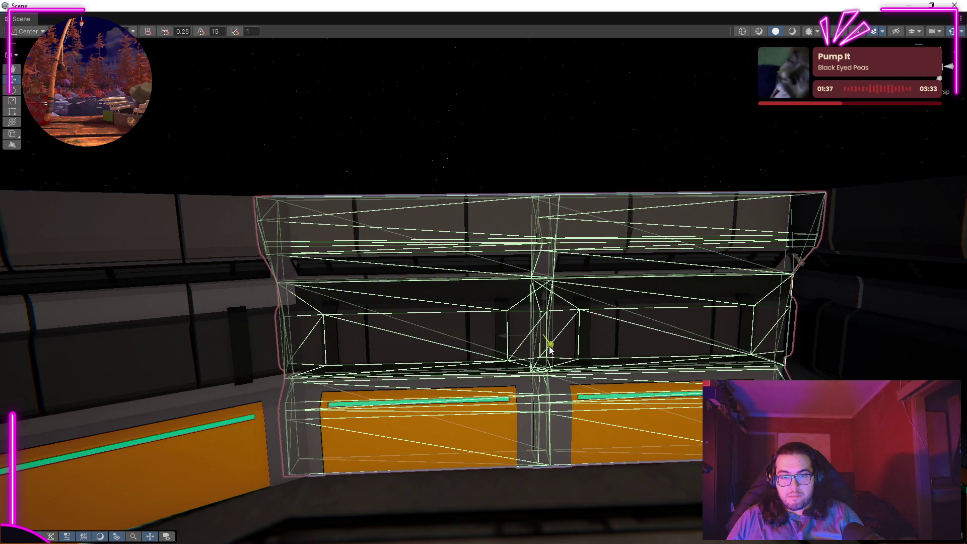
{"action": "left_click_drag", "start_coordinate": [499, 181], "coordinate": [579, 162]}
{"action": "left_click_drag", "start_coordinate": [517, 254], "coordinate": [462, 270]}
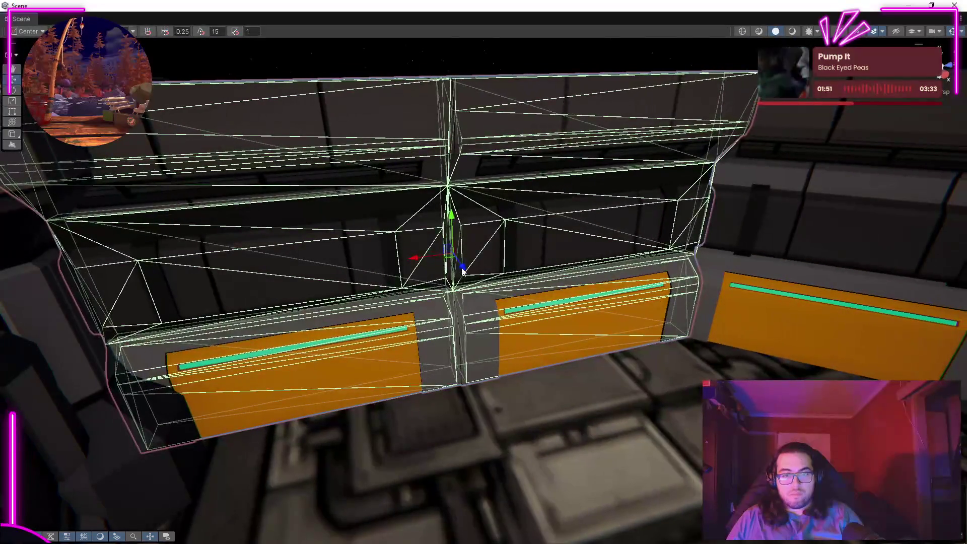
{"action": "left_click_drag", "start_coordinate": [513, 108], "coordinate": [410, 173]}
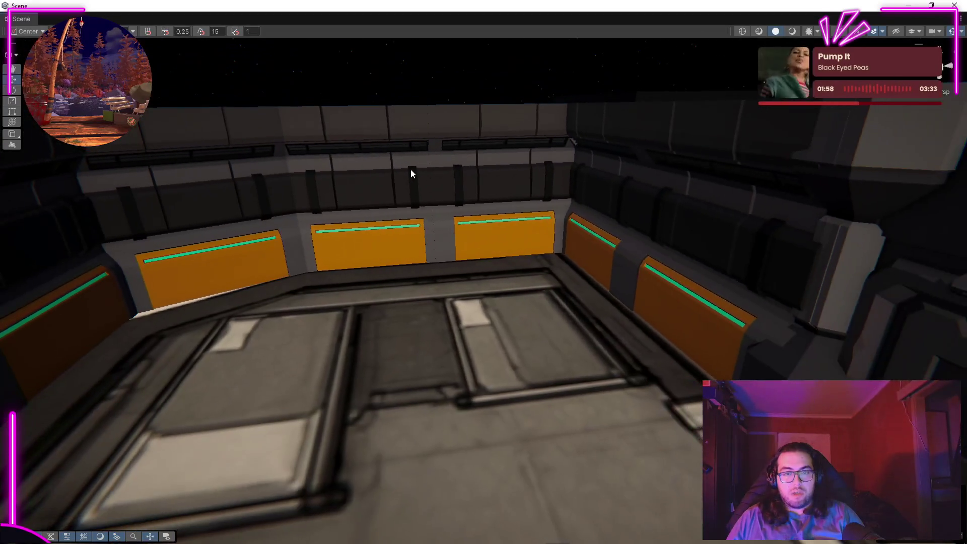
Slide the orange-panelled wall along X to close the wall section beside the sink.
{"action": "left_click", "coordinate": [413, 174]}
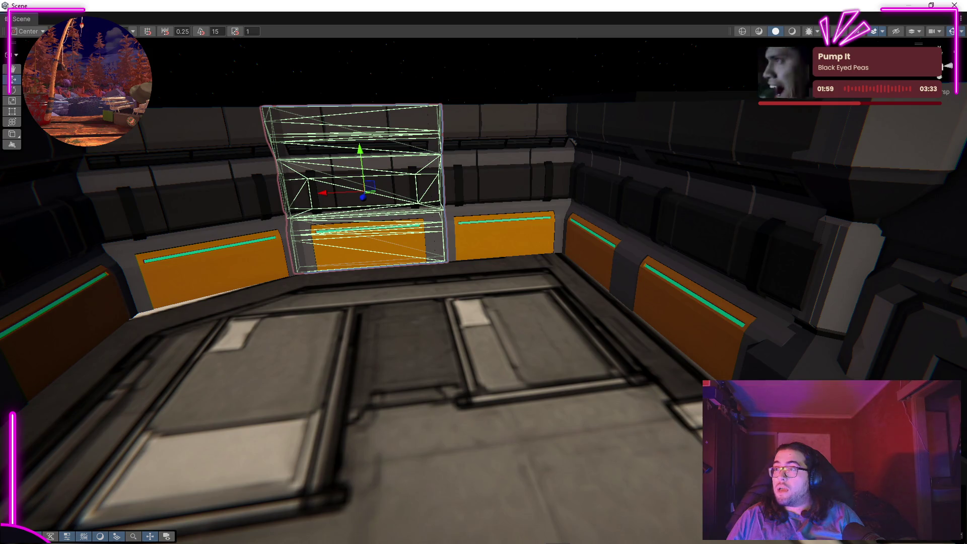
{"action": "left_click_drag", "start_coordinate": [568, 240], "coordinate": [558, 335]}
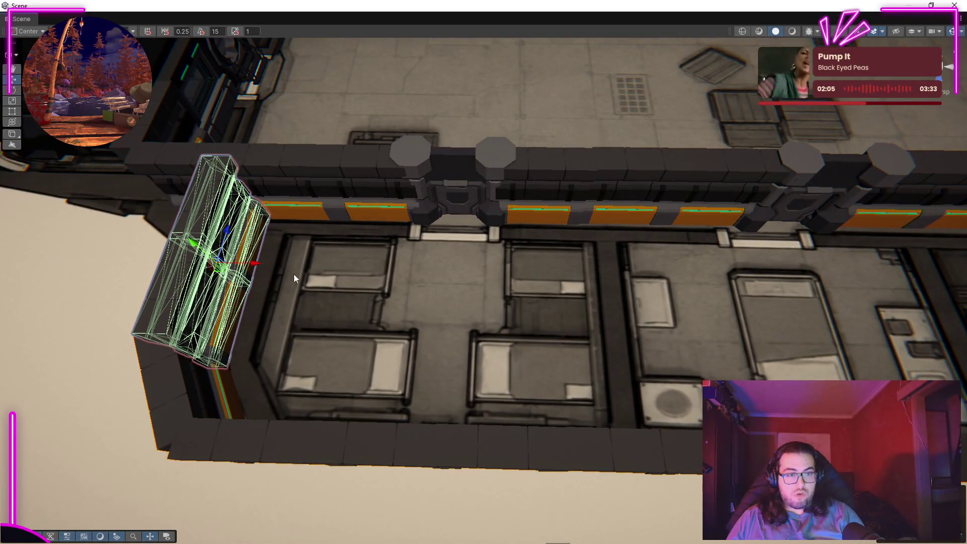
{"action": "left_click_drag", "start_coordinate": [661, 303], "coordinate": [390, 272]}
{"action": "left_click_drag", "start_coordinate": [533, 287], "coordinate": [705, 227]}
{"action": "key", "text": "f"}
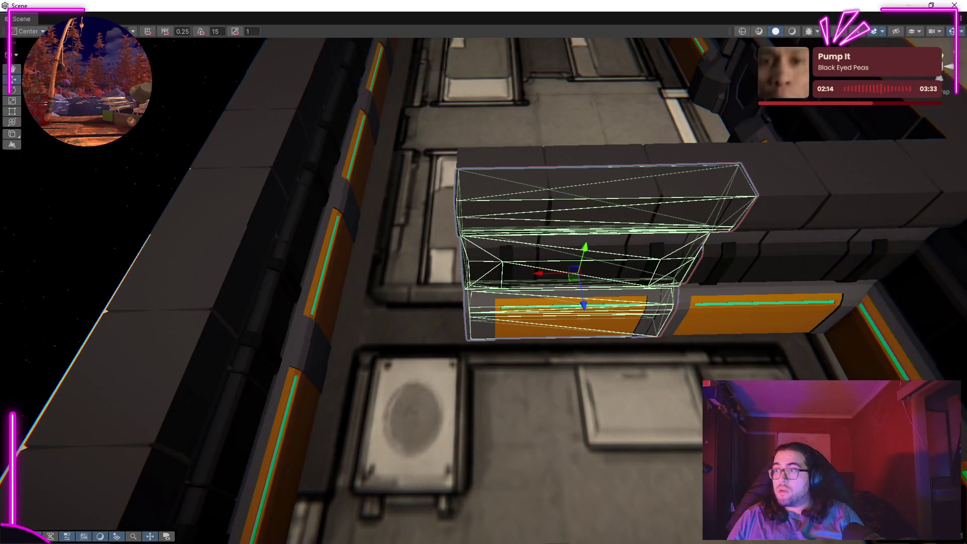
{"action": "left_click_drag", "start_coordinate": [615, 267], "coordinate": [487, 270]}
{"action": "left_click_drag", "start_coordinate": [424, 268], "coordinate": [498, 304]}
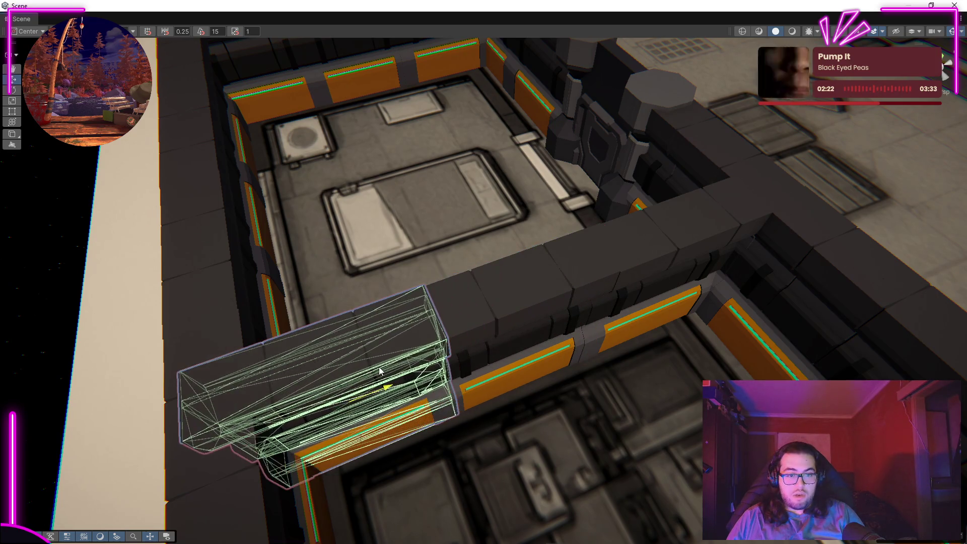
{"action": "left_click_drag", "start_coordinate": [378, 371], "coordinate": [492, 290]}
{"action": "left_click_drag", "start_coordinate": [631, 289], "coordinate": [889, 246]}
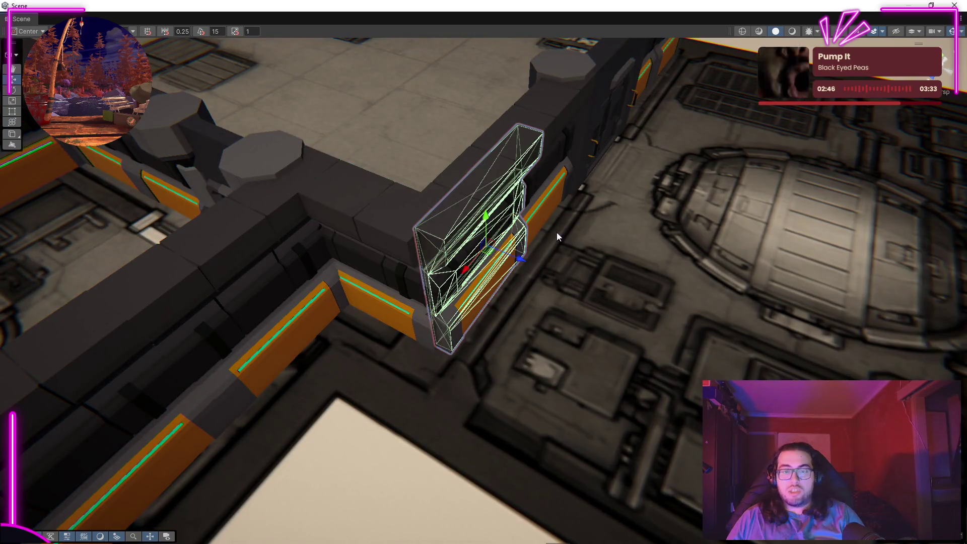
Slide the wall piece past the junction and flip it 180° to face the hull corner.
{"action": "left_click_drag", "start_coordinate": [375, 246], "coordinate": [164, 207]}
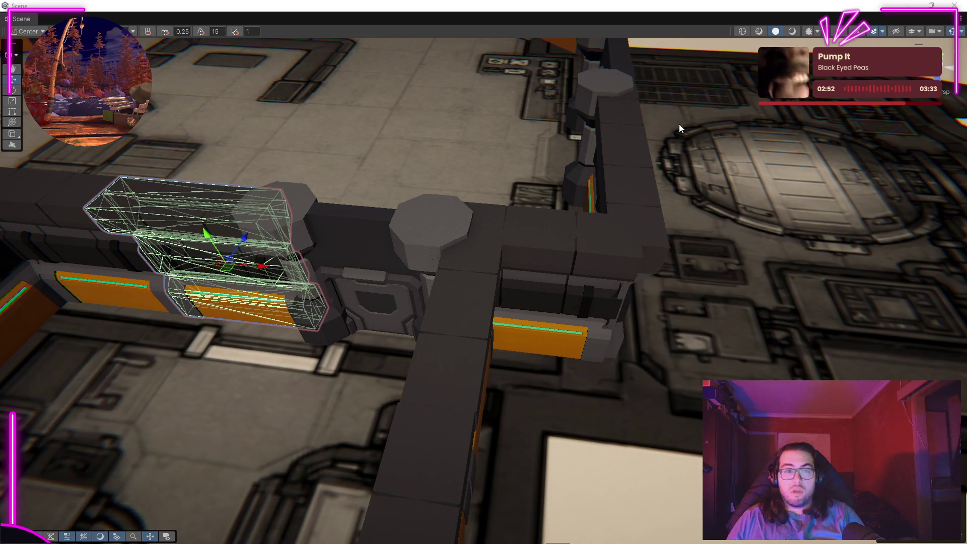
{"action": "left_click_drag", "start_coordinate": [259, 271], "coordinate": [591, 330]}
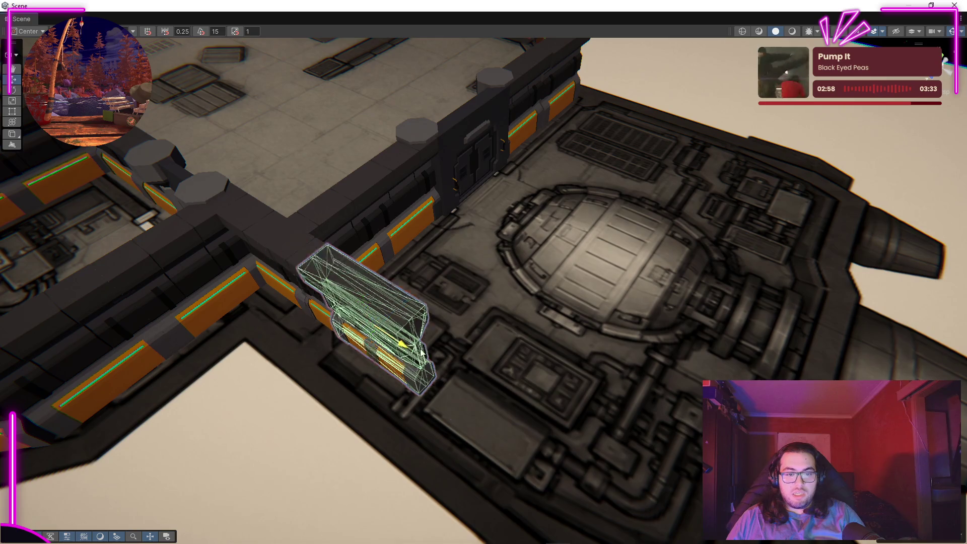
{"action": "left_click_drag", "start_coordinate": [453, 370], "coordinate": [391, 357]}
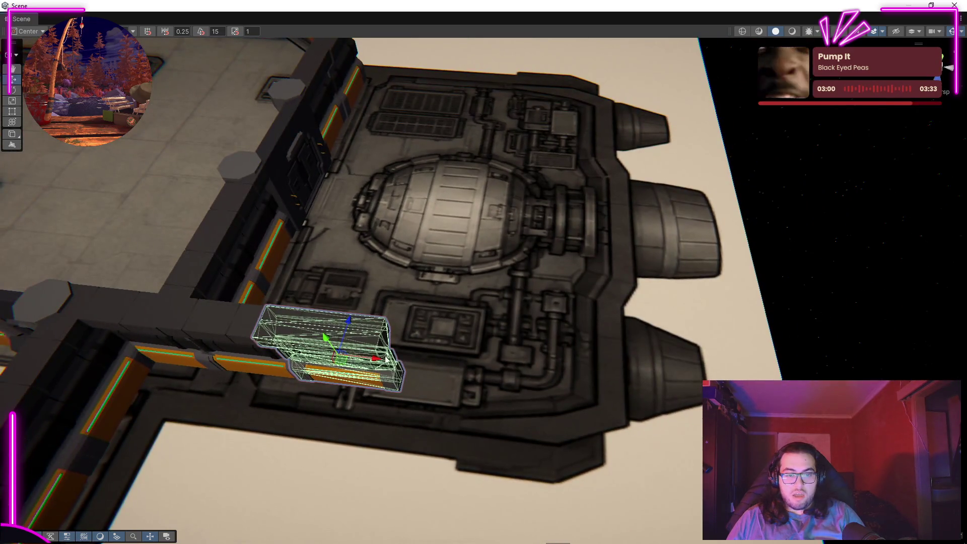
{"action": "left_click_drag", "start_coordinate": [479, 373], "coordinate": [418, 362]}
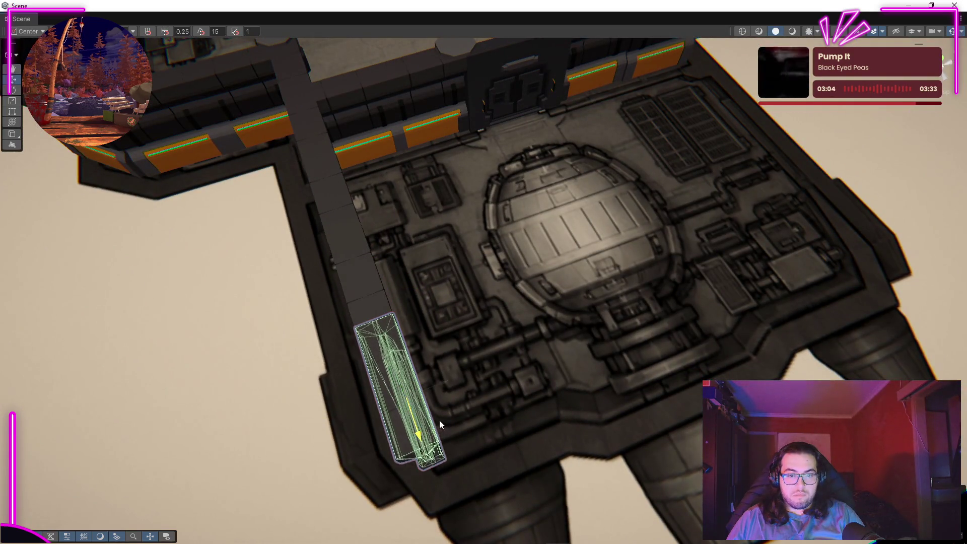
{"action": "left_click_drag", "start_coordinate": [456, 434], "coordinate": [476, 402]}
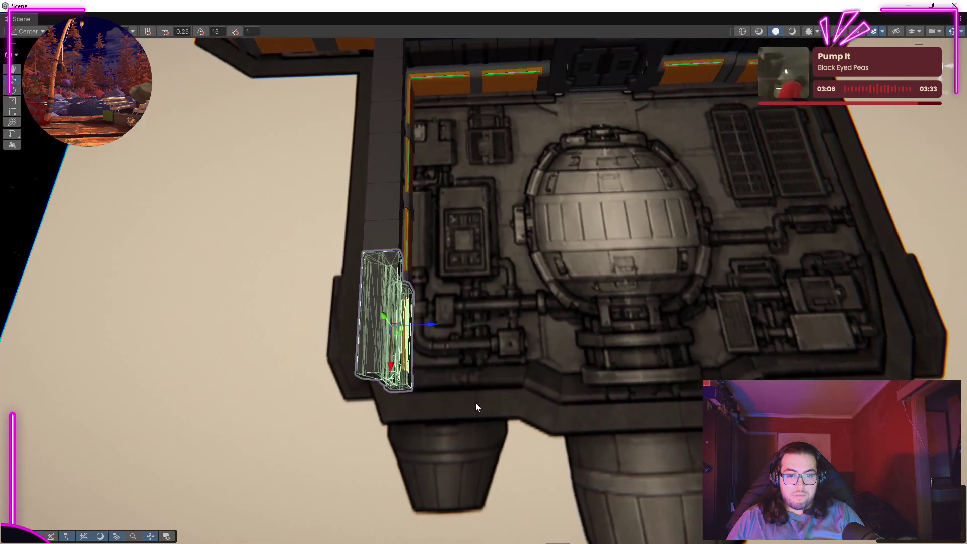
{"action": "left_click_drag", "start_coordinate": [410, 427], "coordinate": [411, 427]}
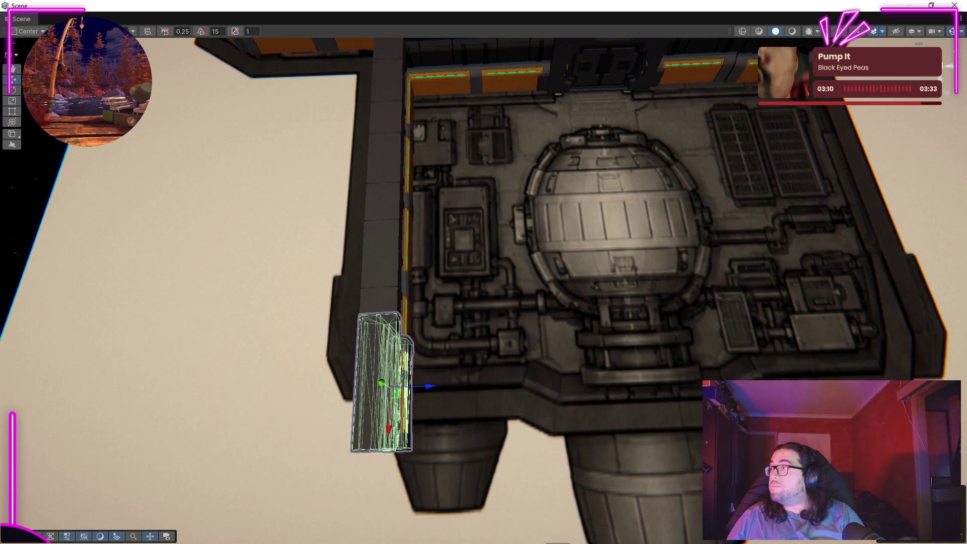
{"action": "key", "text": "f"}
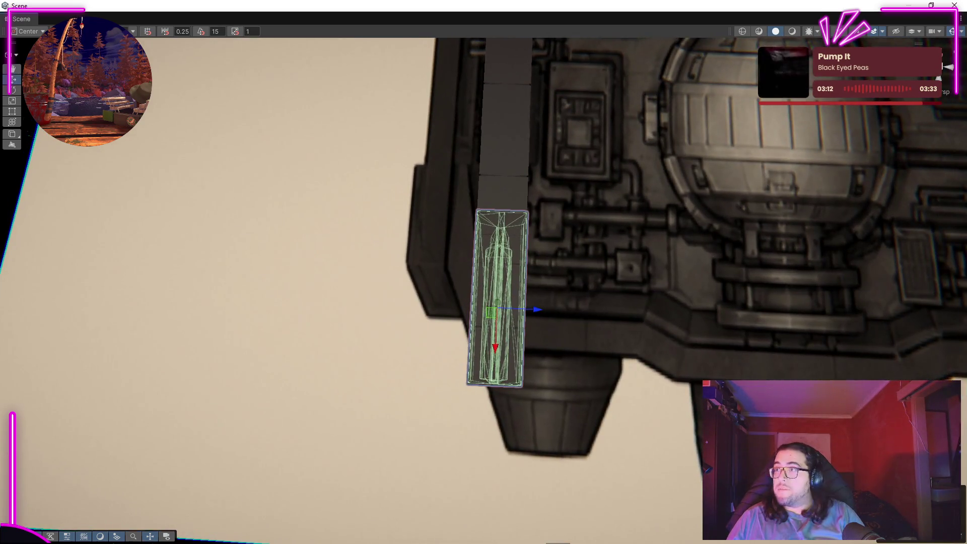
{"action": "key", "text": "ctrl+z"}
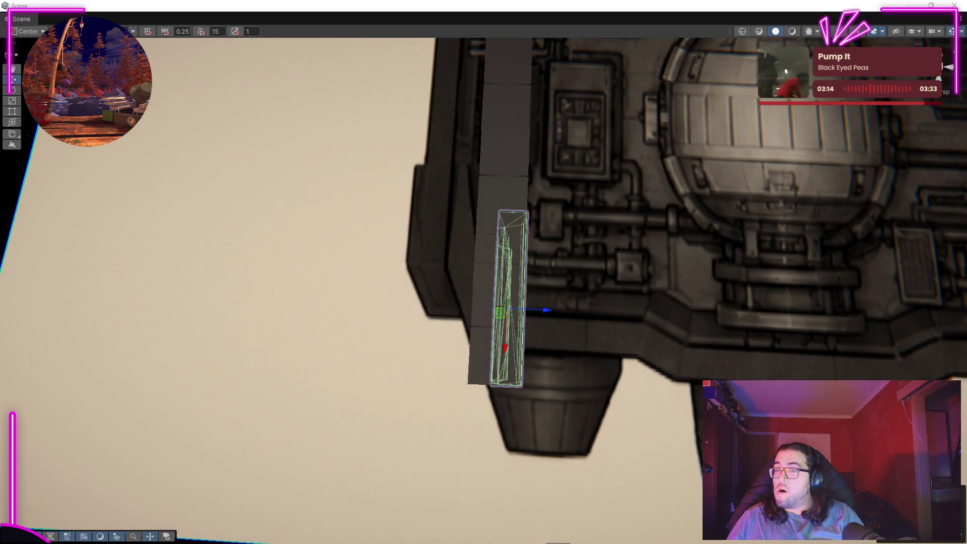
{"action": "left_click_drag", "start_coordinate": [889, 79], "coordinate": [838, 171]}
{"action": "left_click", "coordinate": [12, 90]}
{"action": "left_click_drag", "start_coordinate": [285, 237], "coordinate": [664, 196]}
Slide the orange-striped wall piece along its axis toward the centre of the engine-room wall.
{"action": "left_click_drag", "start_coordinate": [415, 334], "coordinate": [402, 291]}
{"action": "scroll", "scroll_direction": "up", "scroll_amount": 3}
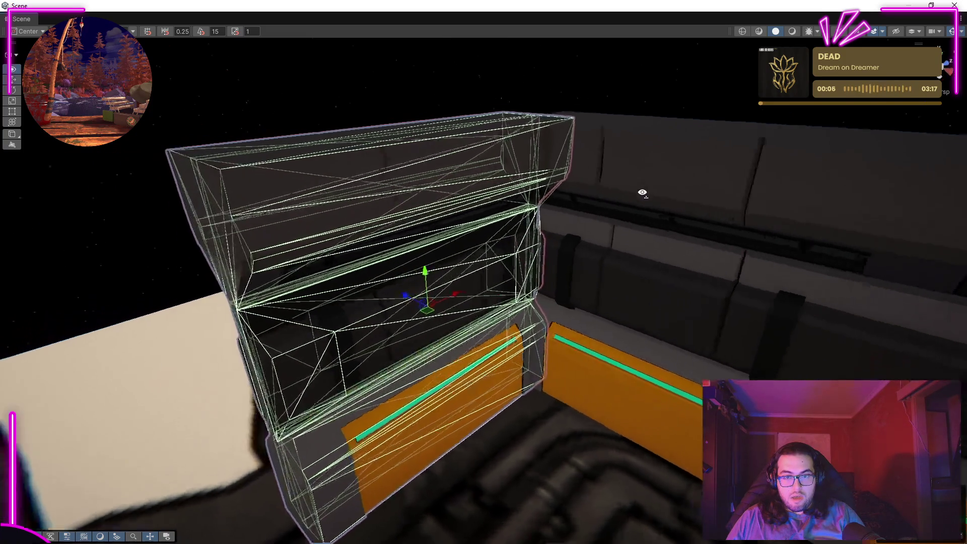
{"action": "left_click_drag", "start_coordinate": [497, 110], "coordinate": [468, 252]}
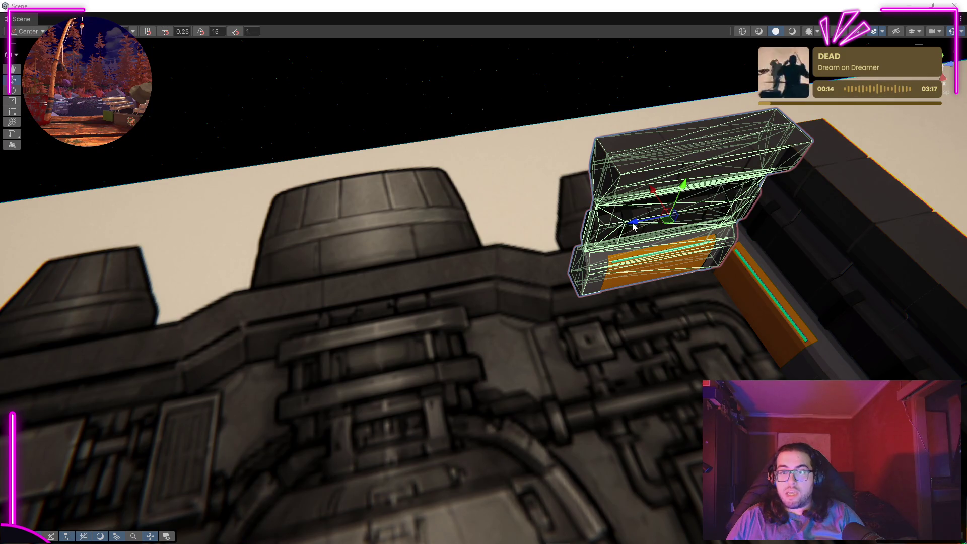
{"action": "left_click_drag", "start_coordinate": [632, 227], "coordinate": [430, 295]}
{"action": "left_click_drag", "start_coordinate": [595, 285], "coordinate": [451, 296]}
{"action": "left_click_drag", "start_coordinate": [659, 231], "coordinate": [788, 188]}
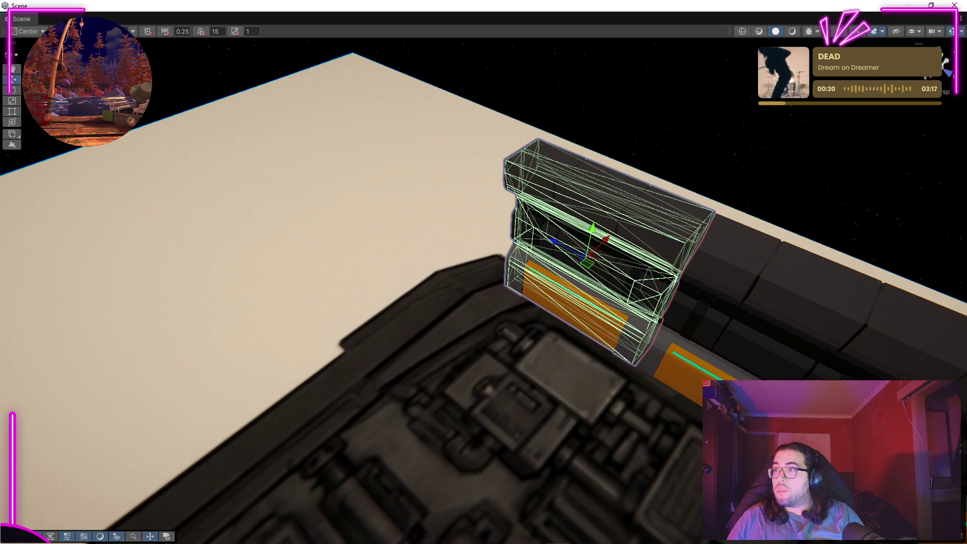
Rotate the wall piece 90° and move it along X into line with the wall.
{"action": "key", "text": "x"}
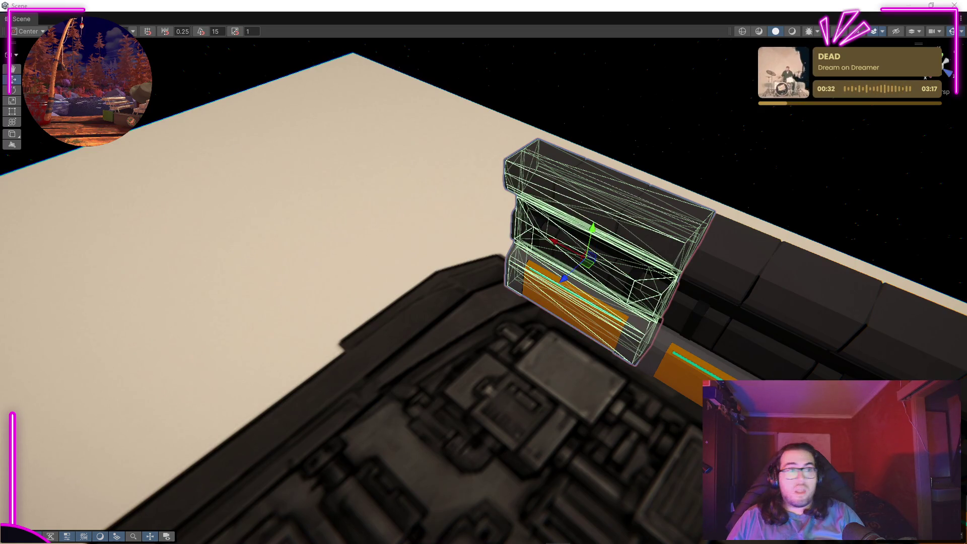
{"action": "left_click_drag", "start_coordinate": [603, 295], "coordinate": [475, 298]}
{"action": "key", "text": "w"}
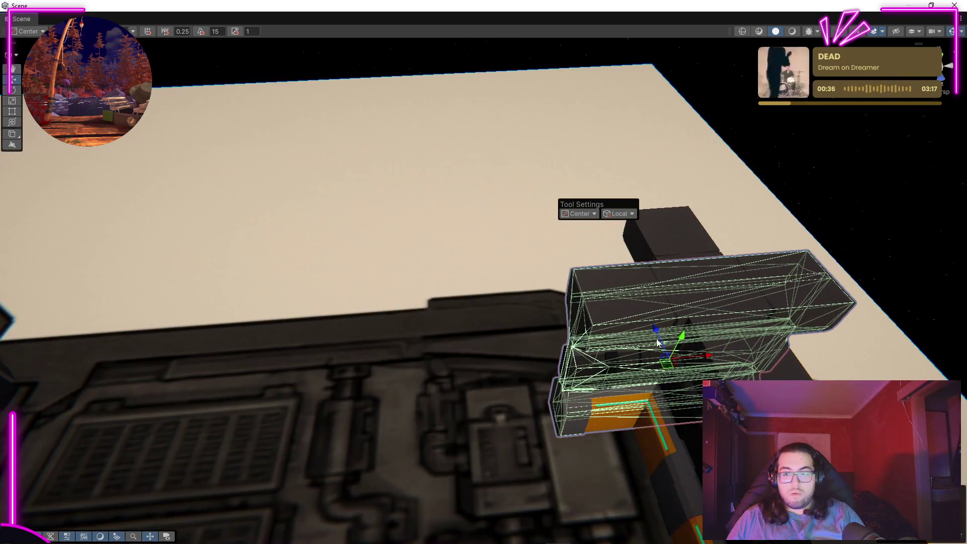
{"action": "left_click_drag", "start_coordinate": [653, 338], "coordinate": [558, 295]}
{"action": "left_click_drag", "start_coordinate": [520, 271], "coordinate": [565, 298]}
{"action": "scroll", "scroll_direction": "up", "scroll_amount": 3}
{"action": "left_click_drag", "start_coordinate": [679, 288], "coordinate": [583, 375]}
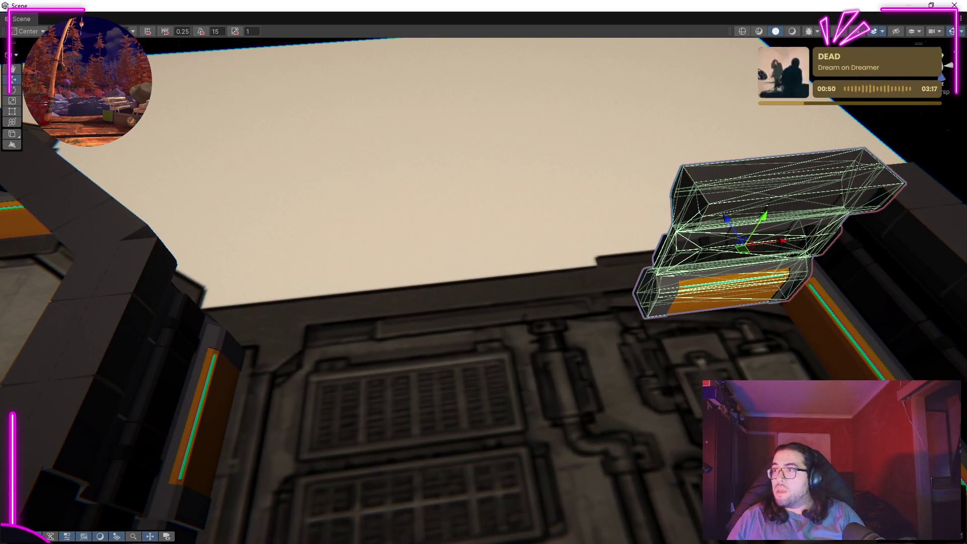
{"action": "left_click_drag", "start_coordinate": [788, 245], "coordinate": [716, 230]}
Frame the wall piece and check its alignment from several angles.
{"action": "key", "text": "f"}
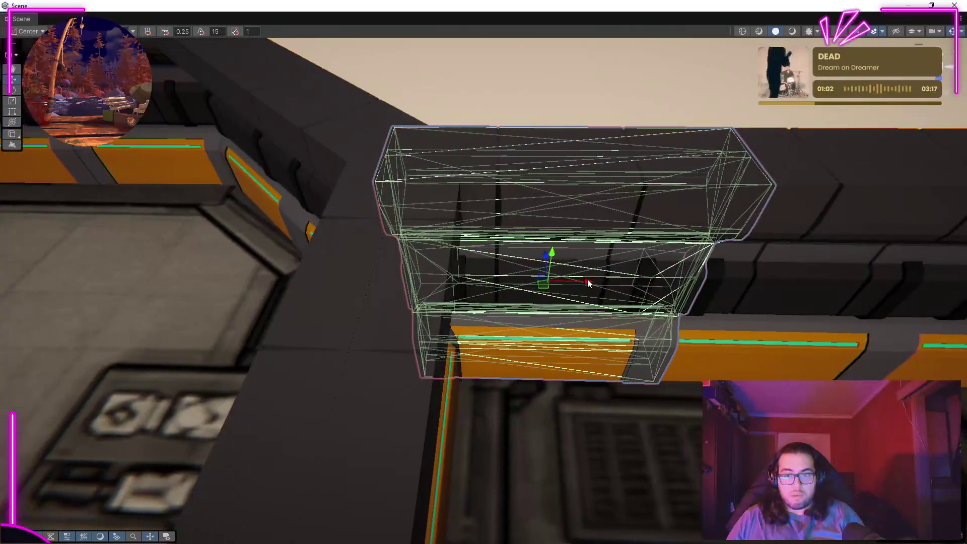
{"action": "left_click_drag", "start_coordinate": [582, 117], "coordinate": [686, 161]}
{"action": "key", "text": "f"}
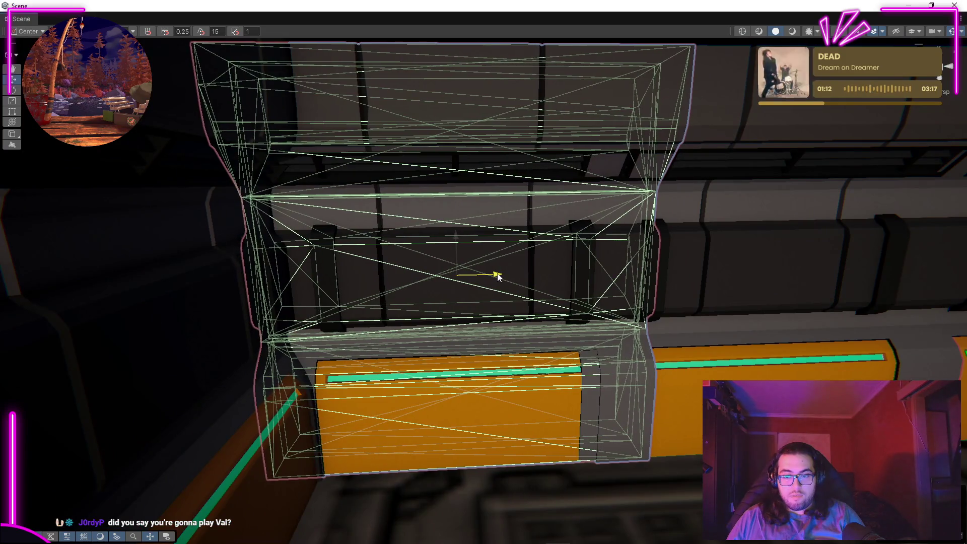
{"action": "left_click_drag", "start_coordinate": [528, 247], "coordinate": [372, 225]}
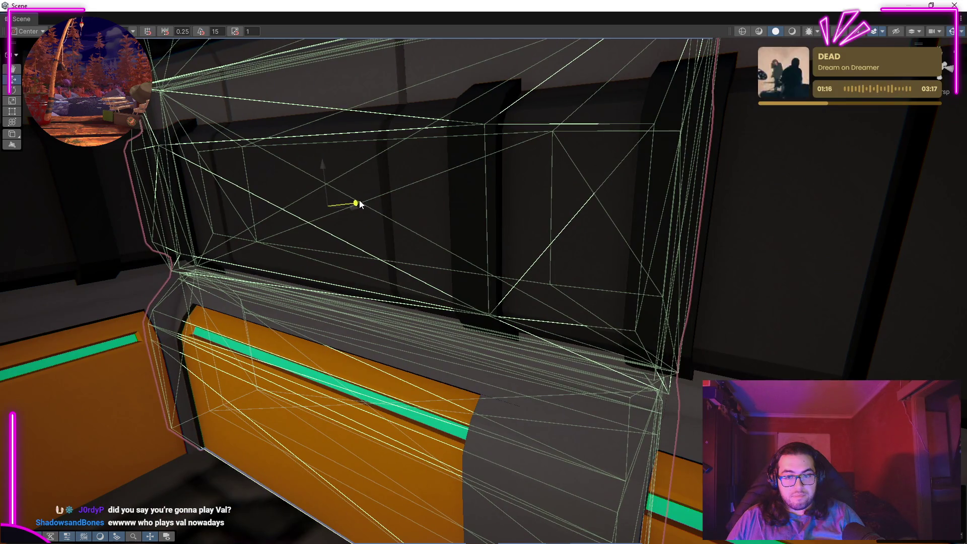
{"action": "key", "text": "f"}
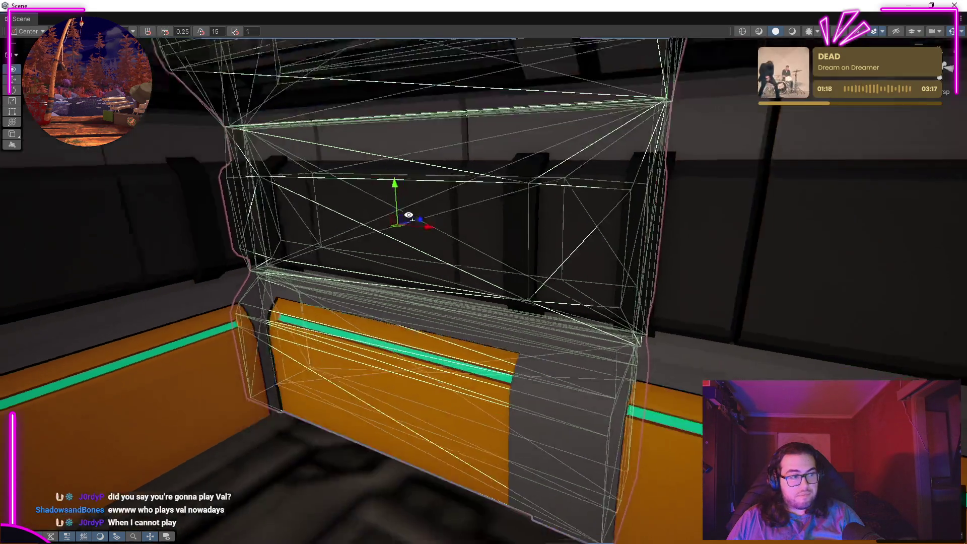
{"action": "left_click_drag", "start_coordinate": [425, 148], "coordinate": [878, 345]}
{"action": "scroll", "scroll_direction": "up", "scroll_amount": 3}
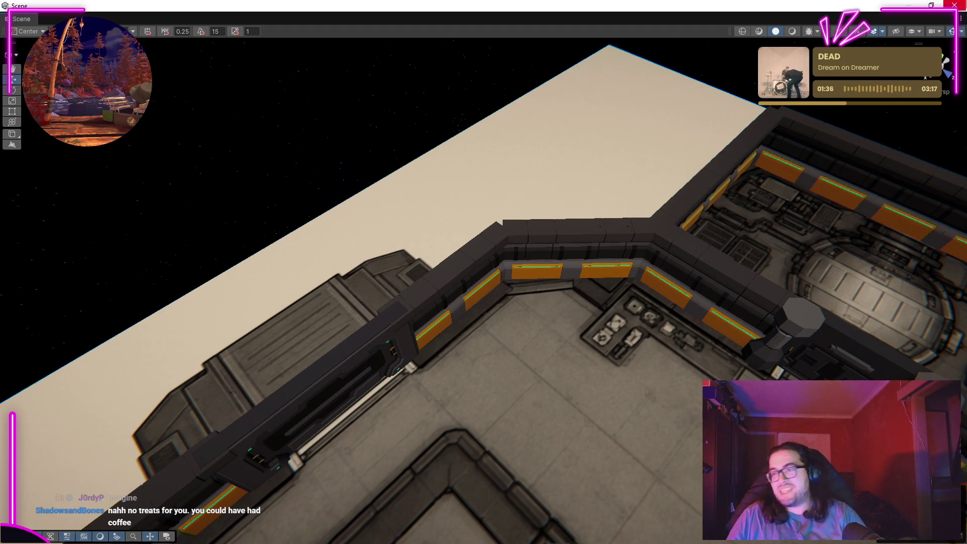
{"action": "left_click_drag", "start_coordinate": [535, 352], "coordinate": [224, 217]}
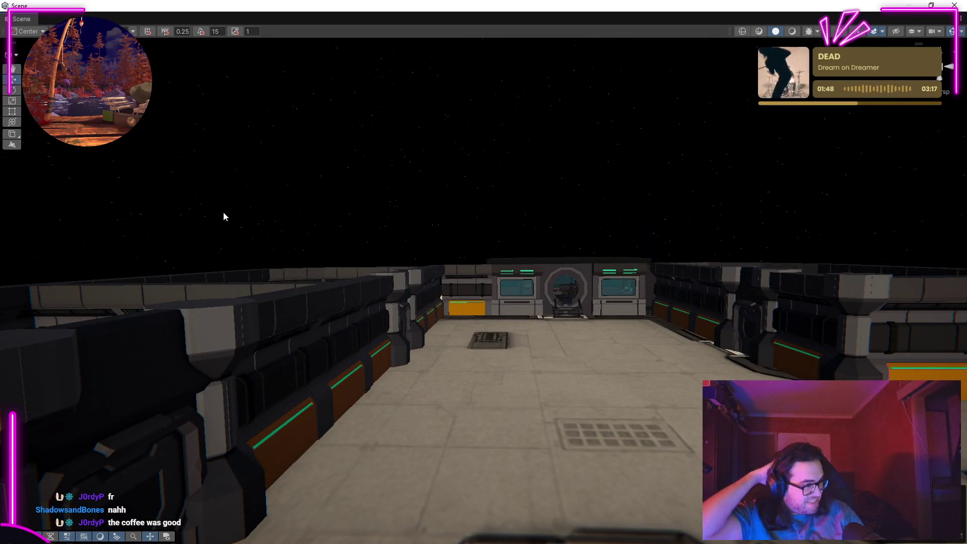
{"action": "left_click_drag", "start_coordinate": [570, 362], "coordinate": [597, 405]}
{"action": "left_click_drag", "start_coordinate": [724, 295], "coordinate": [760, 340]}
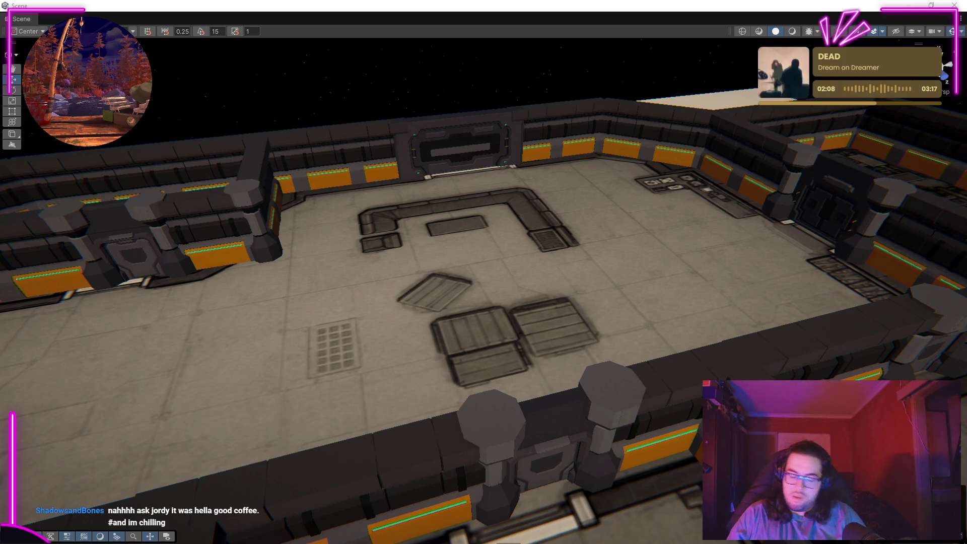
{"action": "left_click_drag", "start_coordinate": [693, 257], "coordinate": [166, 199]}
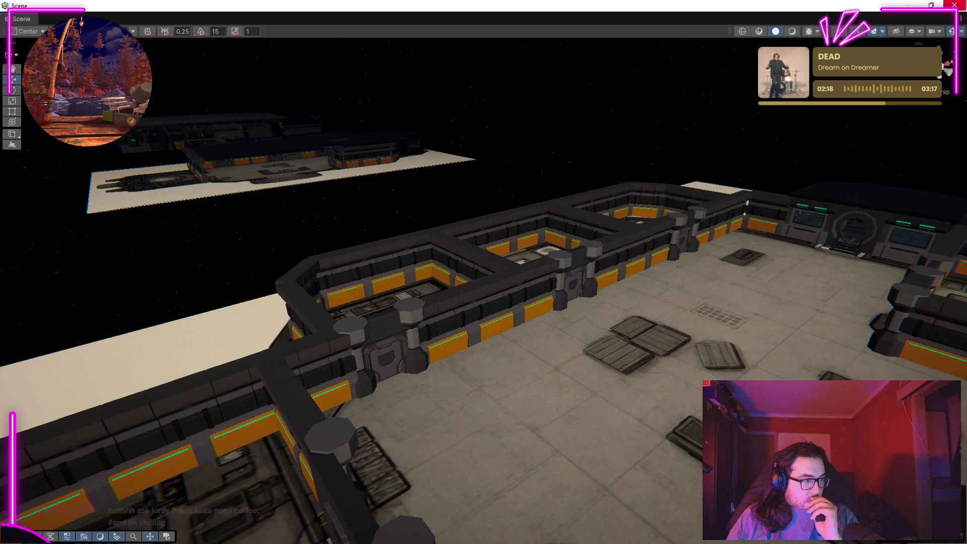
{"action": "left_click_drag", "start_coordinate": [681, 285], "coordinate": [341, 350]}
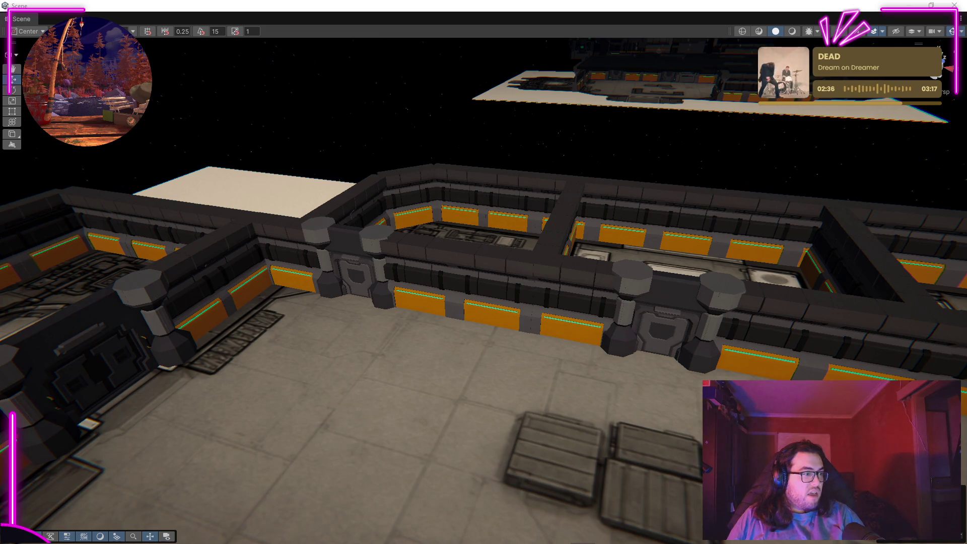
{"action": "left_click_drag", "start_coordinate": [417, 225], "coordinate": [422, 227]}
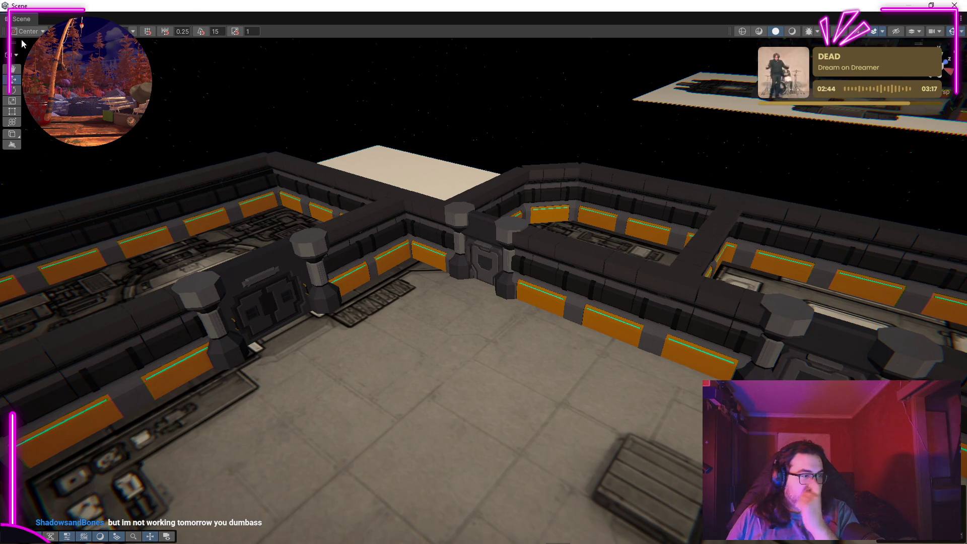
{"action": "left_click_drag", "start_coordinate": [776, 146], "coordinate": [245, 370]}
{"action": "left_click_drag", "start_coordinate": [607, 330], "coordinate": [495, 228]}
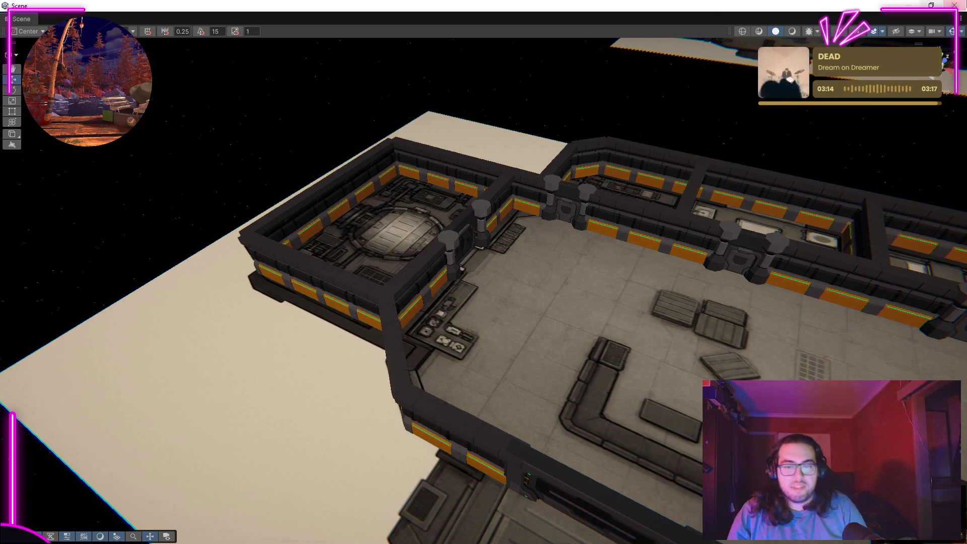
{"action": "left_click_drag", "start_coordinate": [507, 321], "coordinate": [667, 250]}
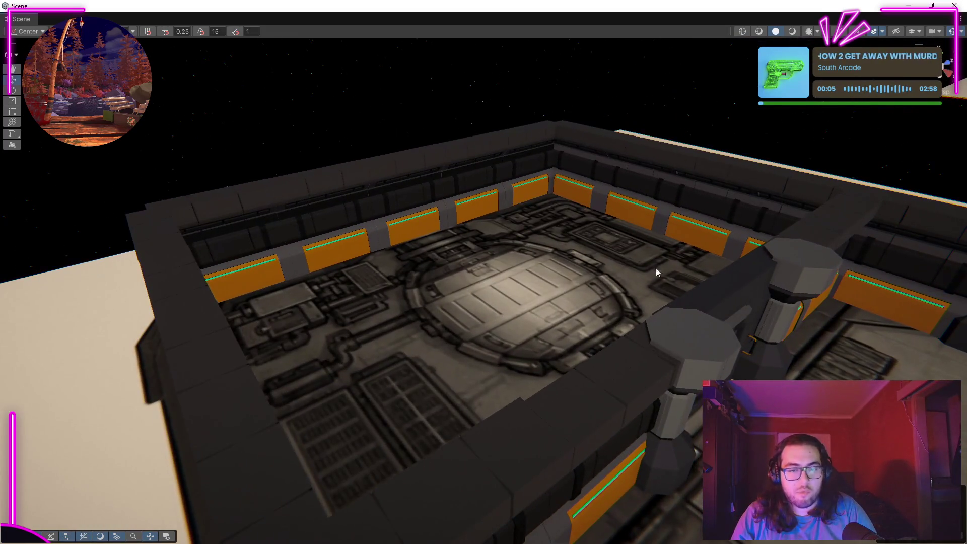
{"action": "left_click_drag", "start_coordinate": [454, 308], "coordinate": [505, 345]}
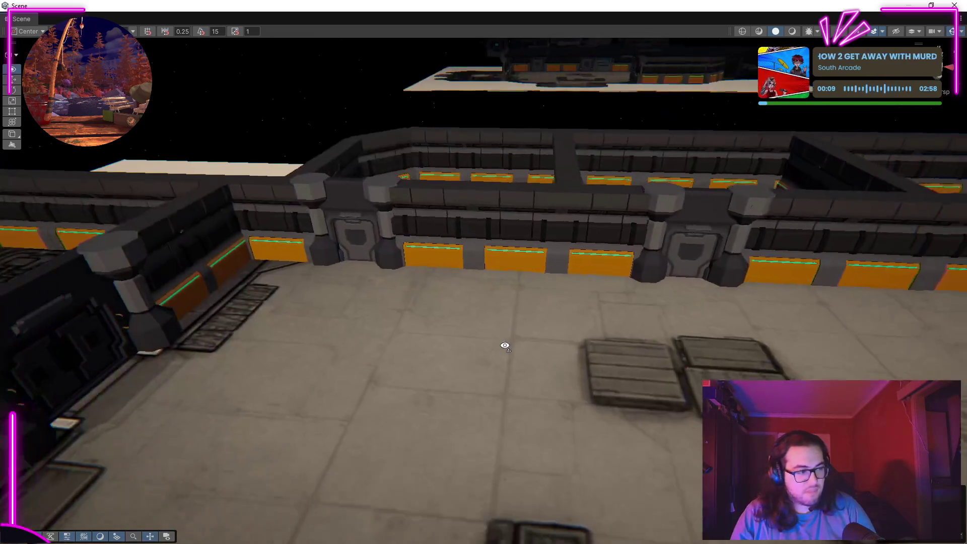
{"action": "scroll", "scroll_direction": "down", "scroll_amount": 3}
{"action": "right_click", "coordinate": [478, 348]}
{"action": "left_click", "coordinate": [428, 340]}
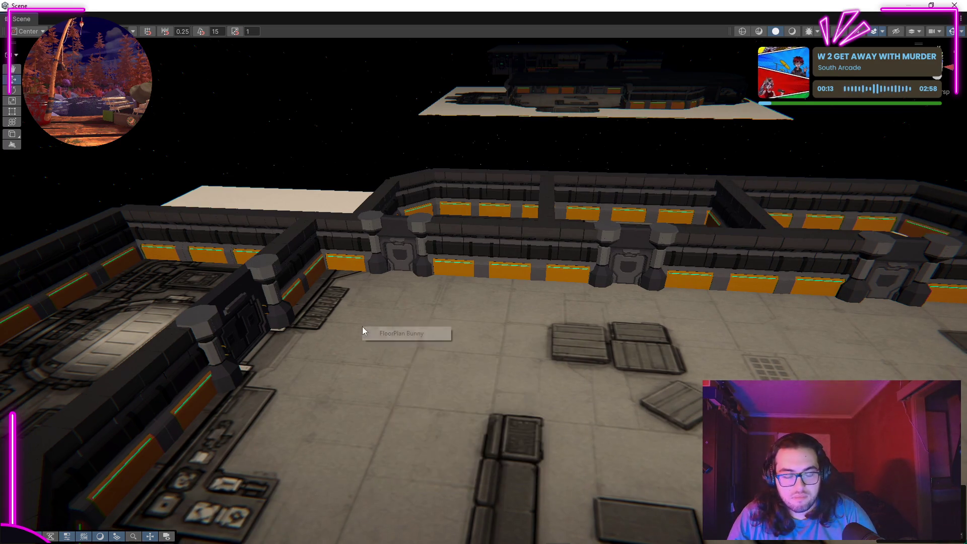
{"action": "right_click", "coordinate": [398, 381]}
{"action": "left_click", "coordinate": [347, 173]}
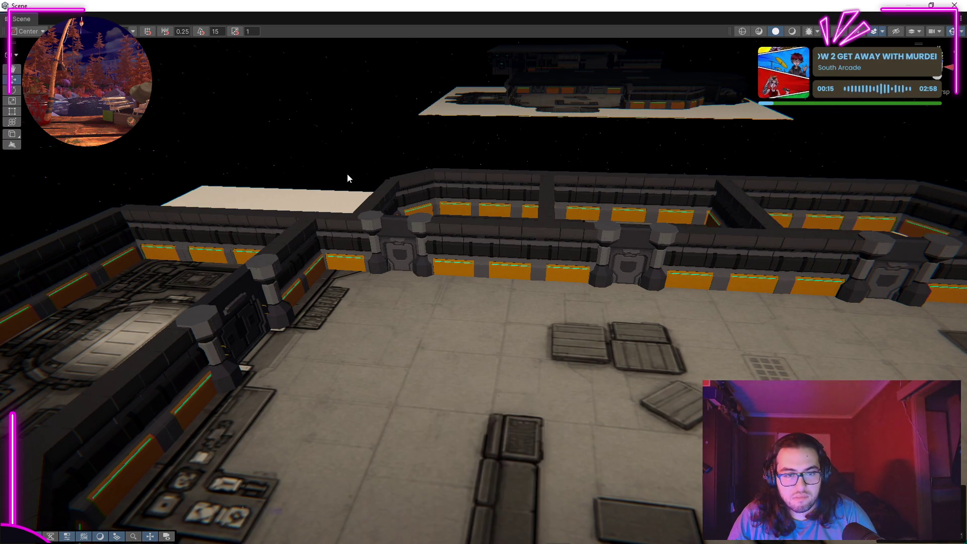
{"action": "scroll", "scroll_direction": "up", "scroll_amount": 3}
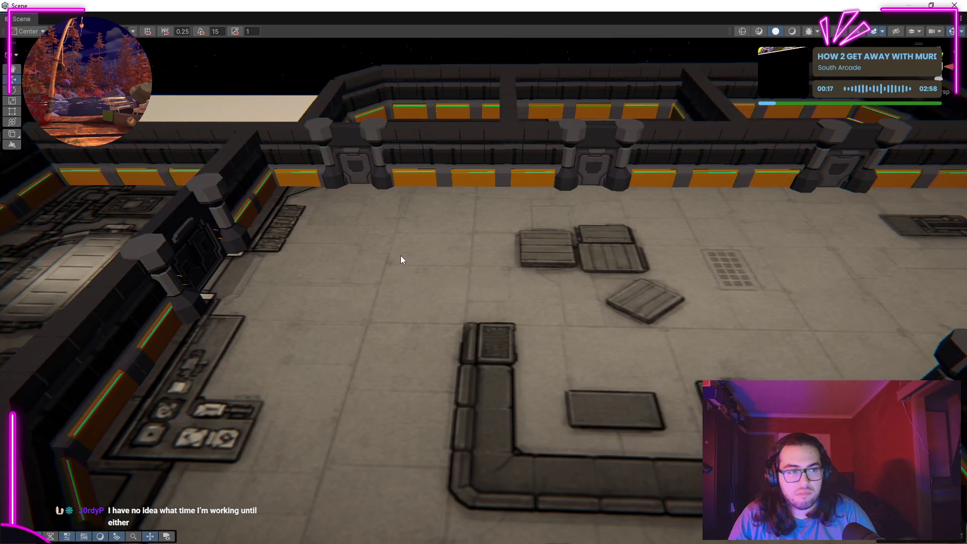
{"action": "left_click", "coordinate": [400, 255]}
{"action": "scroll", "scroll_direction": "down", "scroll_amount": 3}
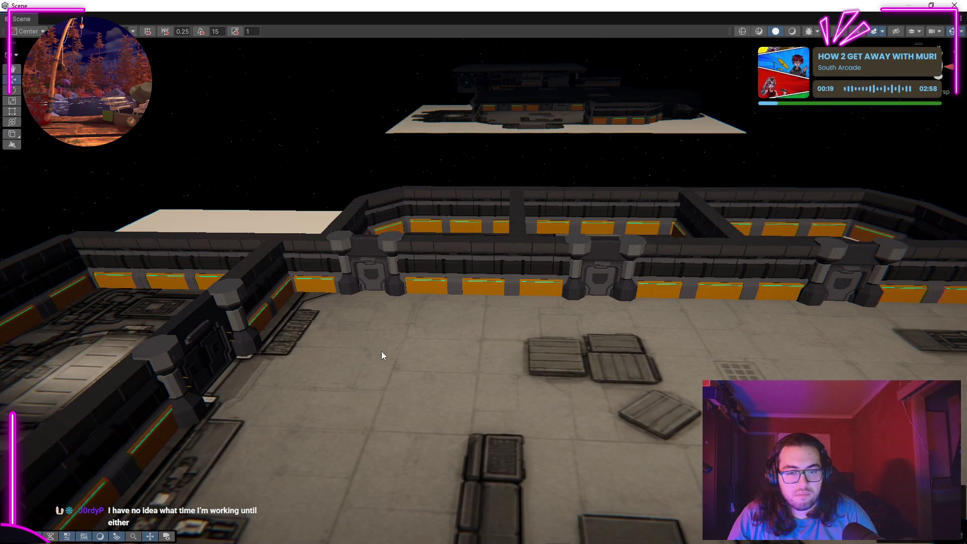
{"action": "right_click", "coordinate": [295, 168]}
{"action": "left_click", "coordinate": [264, 177]}
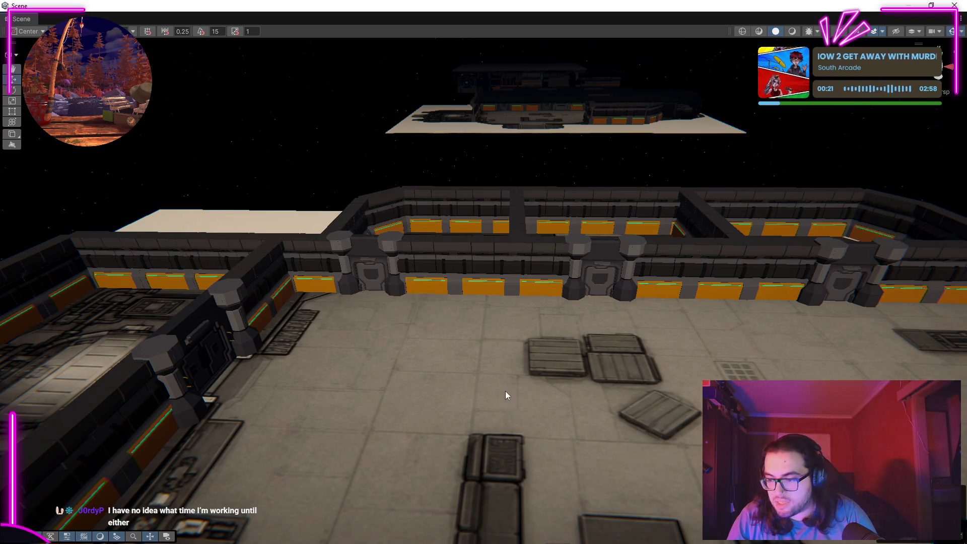
{"action": "left_click_drag", "start_coordinate": [505, 392], "coordinate": [488, 192]}
{"action": "left_click_drag", "start_coordinate": [584, 359], "coordinate": [584, 344]}
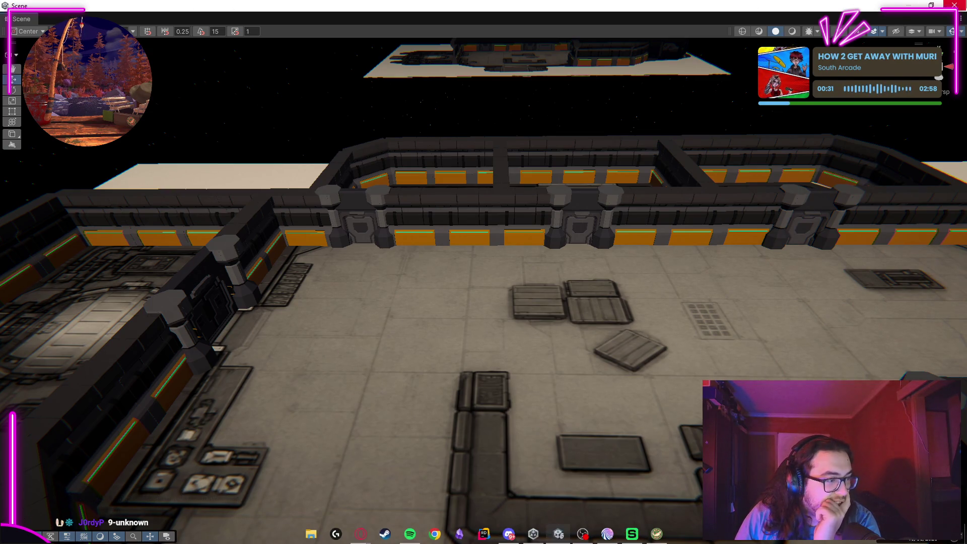
{"action": "left_click_drag", "start_coordinate": [340, 349], "coordinate": [358, 338]}
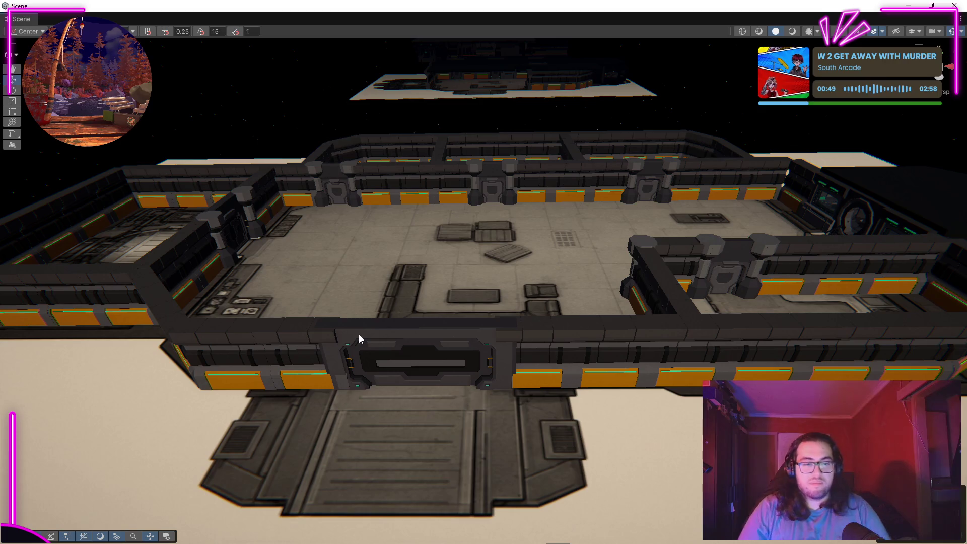
{"action": "left_click_drag", "start_coordinate": [548, 278], "coordinate": [423, 282]}
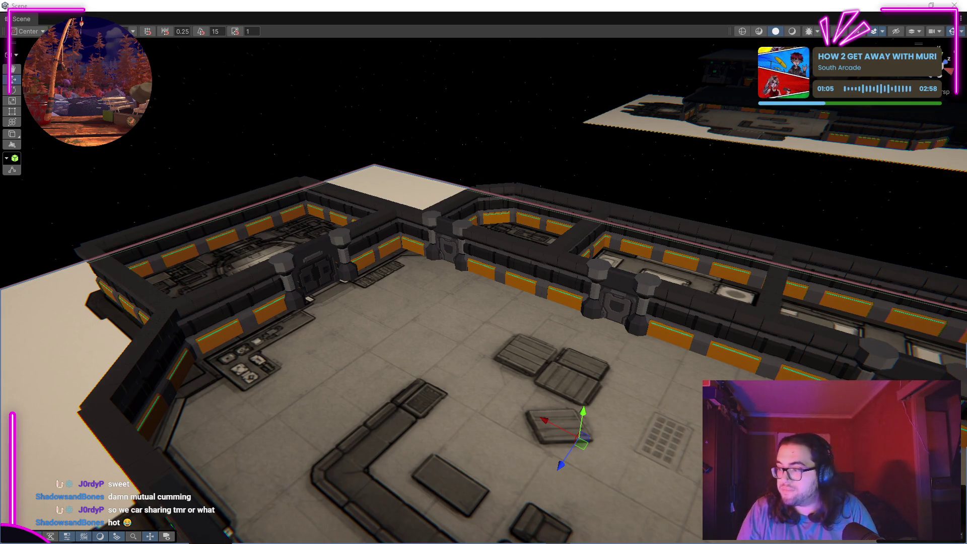
{"action": "left_click_drag", "start_coordinate": [742, 271], "coordinate": [410, 277]}
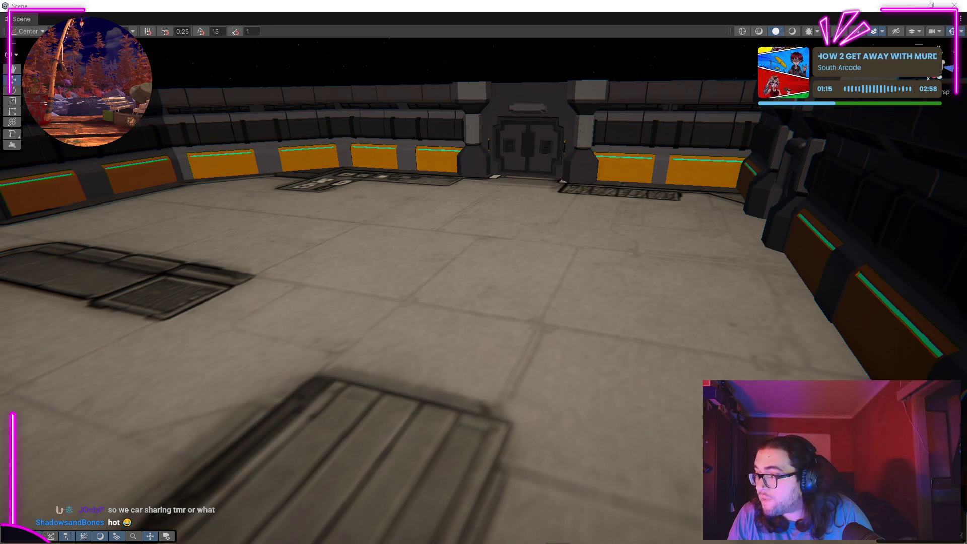
{"action": "left_click_drag", "start_coordinate": [410, 277], "coordinate": [851, 252]}
{"action": "left_click_drag", "start_coordinate": [966, 302], "coordinate": [448, 298]}
{"action": "scroll", "scroll_direction": "down", "scroll_amount": 3}
{"action": "key", "text": "Delete"}
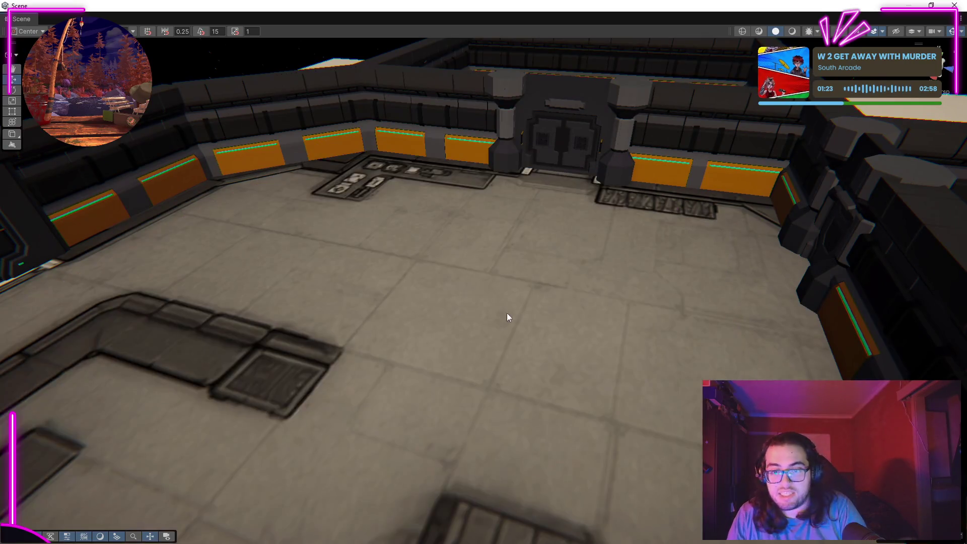
Place hazard-striped floor tiles side by side on the main room floor.
{"action": "scroll", "scroll_direction": "up", "scroll_amount": 3}
{"action": "scroll", "scroll_direction": "down", "scroll_amount": 3}
{"action": "left_click_drag", "start_coordinate": [966, 323], "coordinate": [351, 361]}
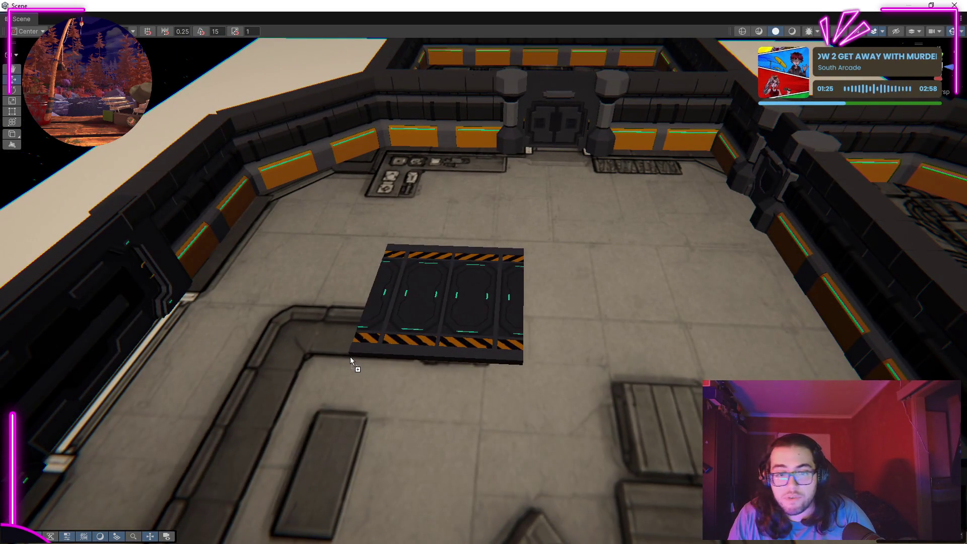
{"action": "left_click_drag", "start_coordinate": [966, 322], "coordinate": [552, 355]}
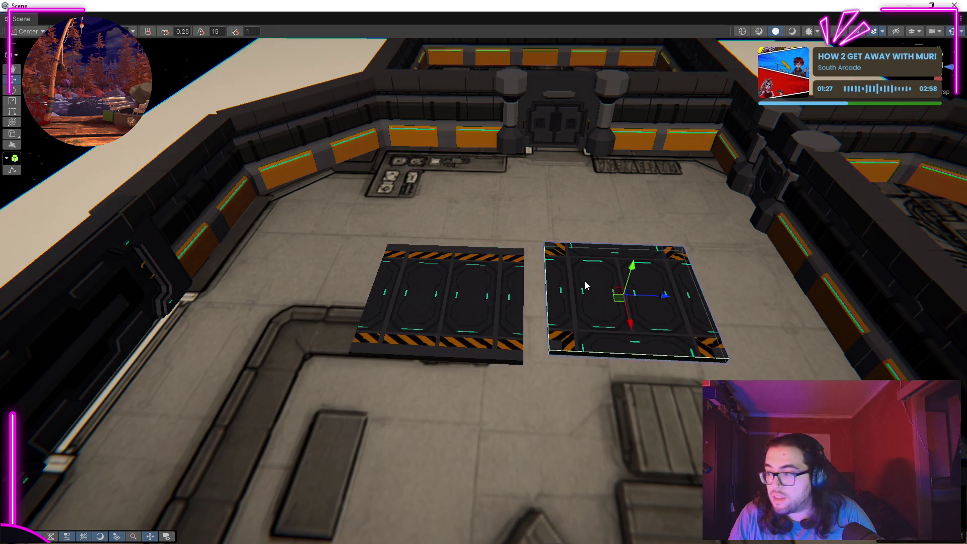
{"action": "scroll", "scroll_direction": "up", "scroll_amount": 3}
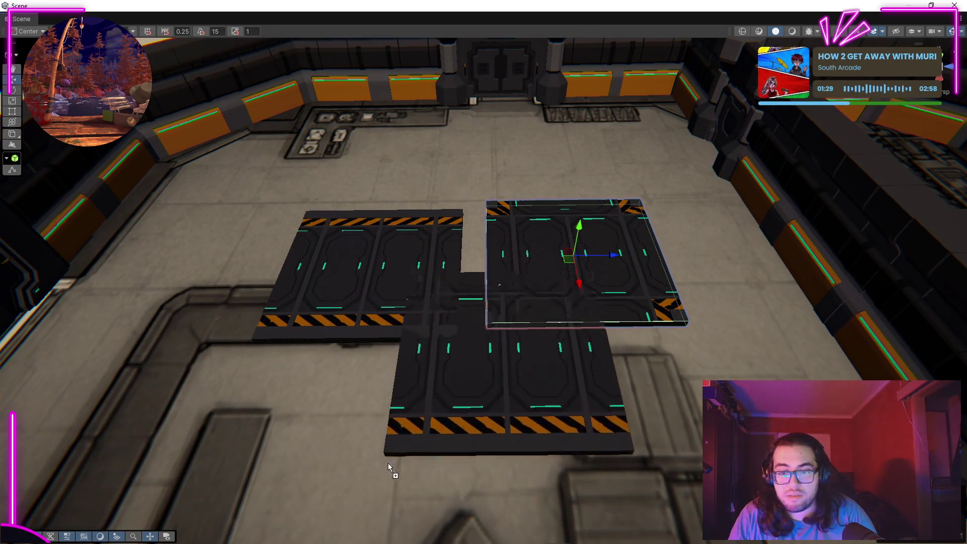
{"action": "left_click_drag", "start_coordinate": [396, 353], "coordinate": [453, 269]}
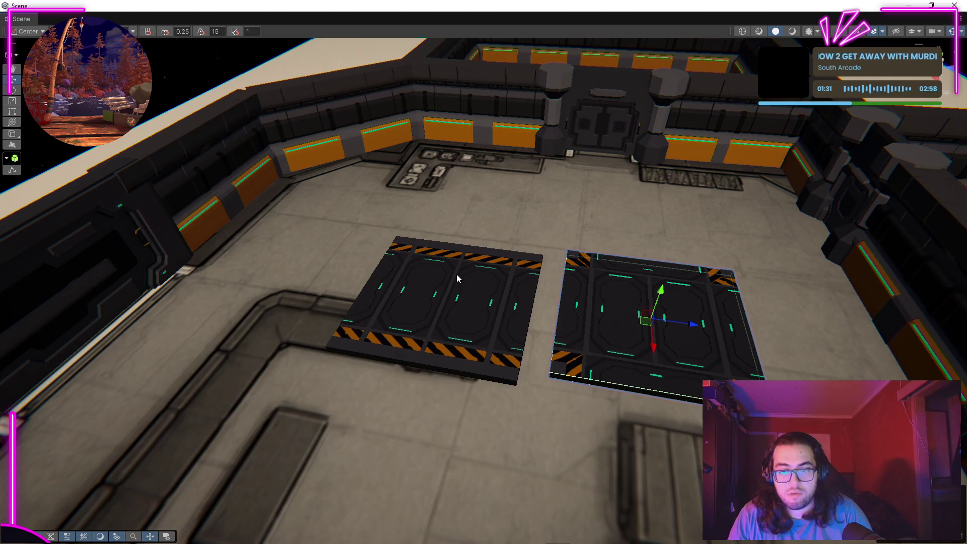
{"action": "key", "text": "ctrl+z"}
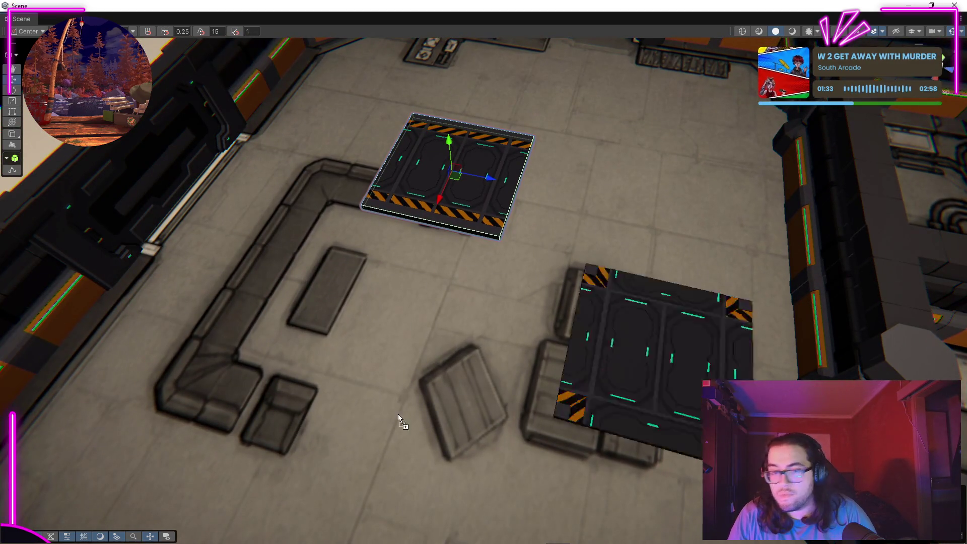
{"action": "key", "text": "ctrl+y"}
{"action": "left_click_drag", "start_coordinate": [548, 304], "coordinate": [536, 270]}
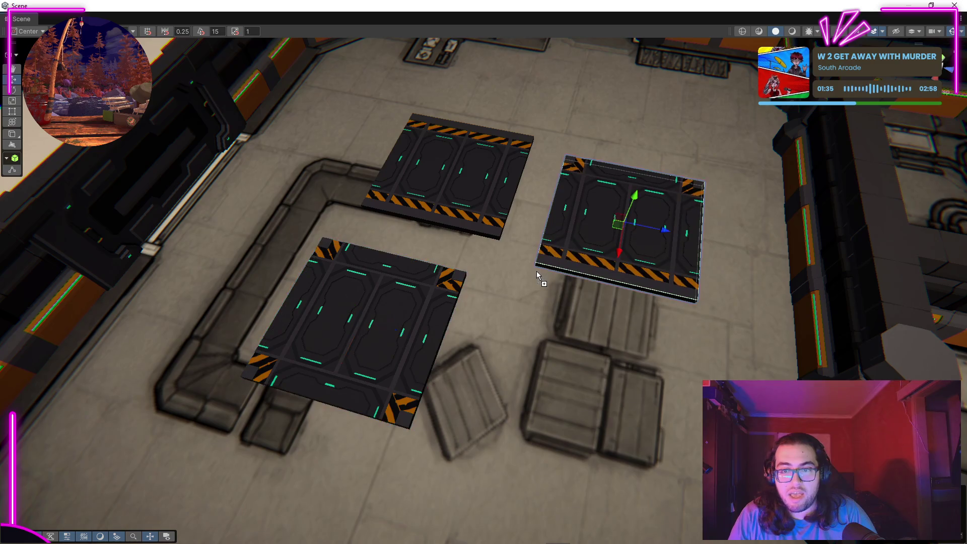
{"action": "left_click_drag", "start_coordinate": [461, 338], "coordinate": [438, 322]}
Add more floor tiles, including an octagon-hatch tile, discarding a duplicate and one extra tile.
{"action": "left_click_drag", "start_coordinate": [580, 426], "coordinate": [469, 427]}
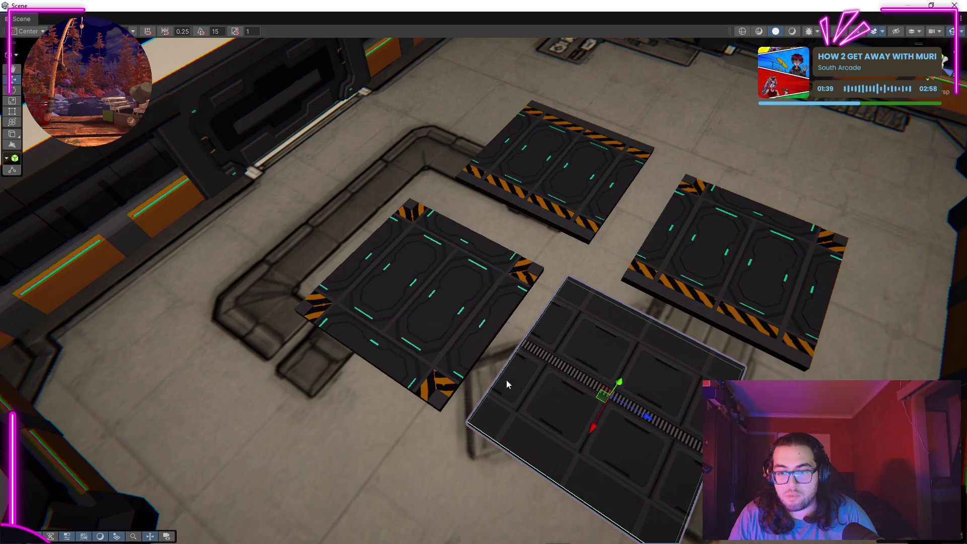
{"action": "left_click_drag", "start_coordinate": [601, 395], "coordinate": [508, 332]}
{"action": "key", "text": "ctrl+d"}
{"action": "left_click_drag", "start_coordinate": [370, 484], "coordinate": [516, 358]}
{"action": "key", "text": "ctrl+z"}
{"action": "left_click_drag", "start_coordinate": [803, 367], "coordinate": [373, 444]}
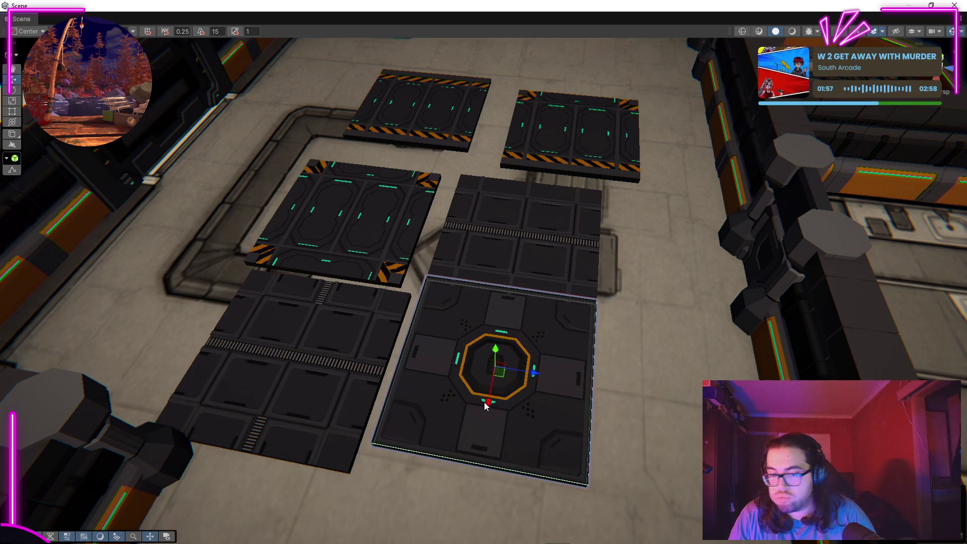
{"action": "key", "text": "Delete"}
Delete the five sample floor tiles, including the hazard tiles, from the room.
{"action": "left_click", "coordinate": [529, 248]}
{"action": "key", "text": "Delete"}
{"action": "left_click", "coordinate": [348, 242]}
{"action": "key", "text": "Delete"}
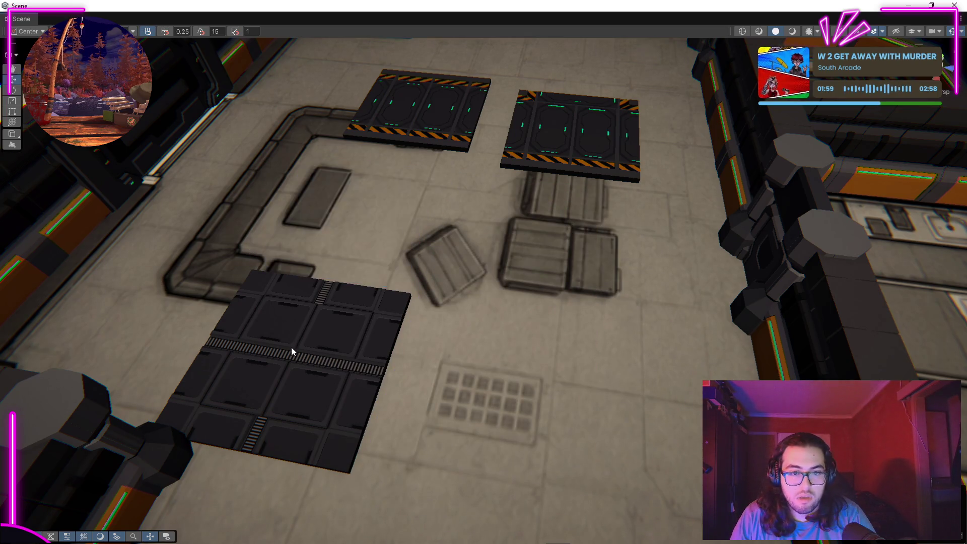
{"action": "left_click", "coordinate": [291, 347]}
{"action": "key", "text": "Delete"}
{"action": "left_click", "coordinate": [413, 131]}
{"action": "key", "text": "Delete"}
{"action": "left_click", "coordinate": [585, 147]}
{"action": "key", "text": "Delete"}
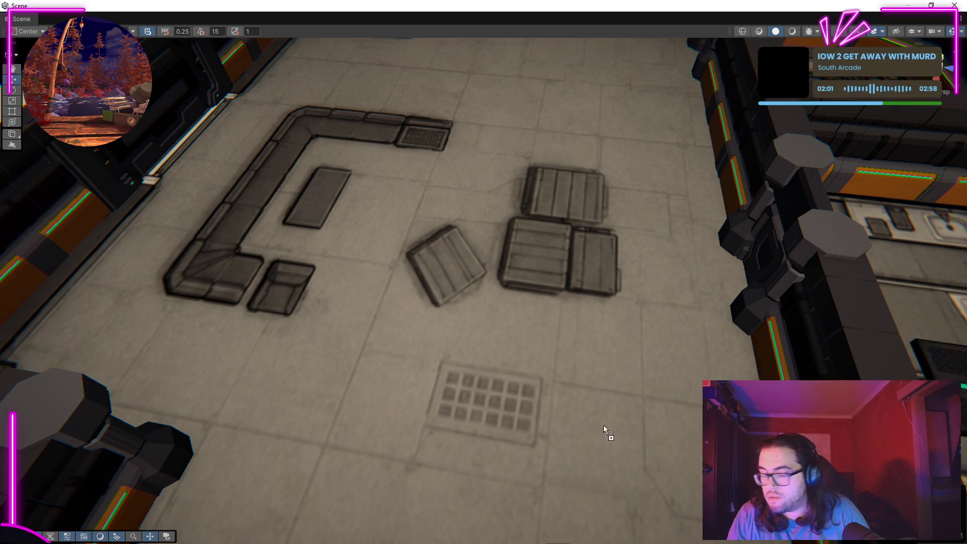
Place a hazard-striped tile on the pale platform outside the station.
{"action": "left_click_drag", "start_coordinate": [376, 383], "coordinate": [559, 314]}
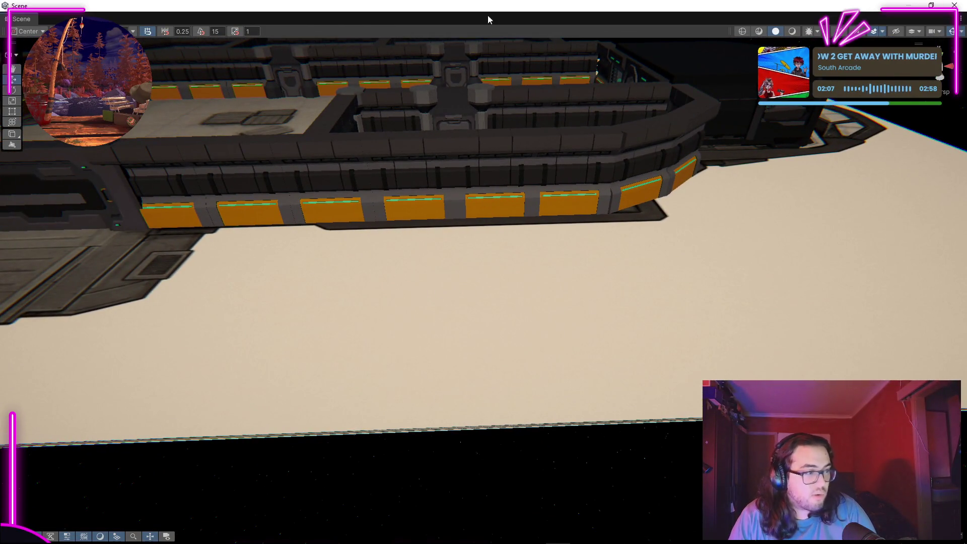
{"action": "key", "text": "ctrl+z"}
{"action": "key", "text": "ctrl+y"}
{"action": "left_click_drag", "start_coordinate": [489, 455], "coordinate": [431, 431]}
Extend the platform row with hazard-striped tiles fitted against the first one.
{"action": "left_click_drag", "start_coordinate": [531, 398], "coordinate": [645, 419]}
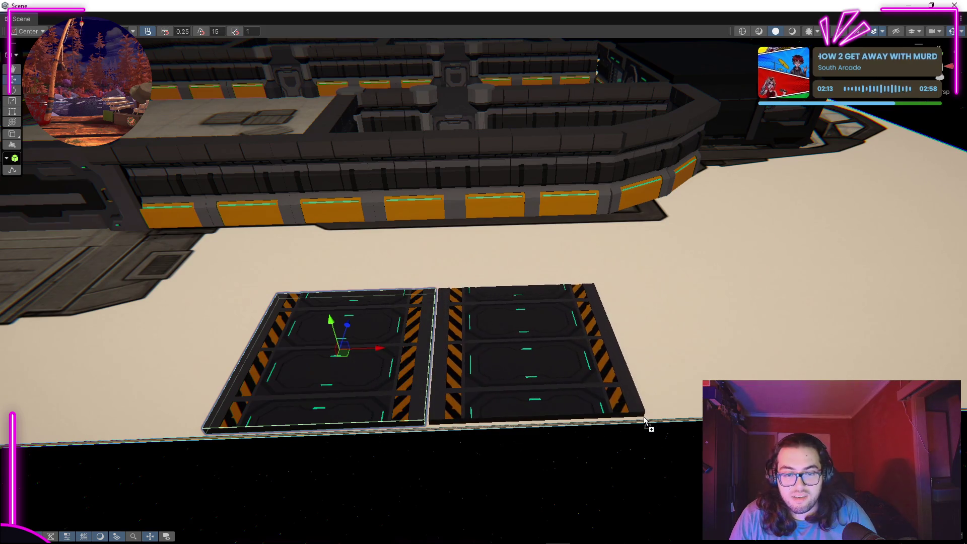
{"action": "key", "text": "Delete"}
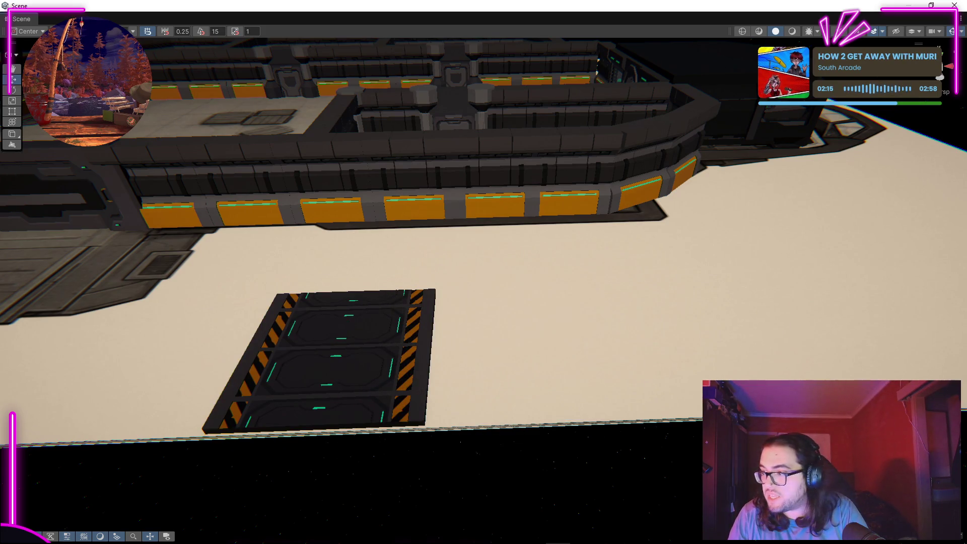
{"action": "left_click_drag", "start_coordinate": [554, 453], "coordinate": [645, 414]}
{"action": "left_click_drag", "start_coordinate": [946, 302], "coordinate": [725, 335]}
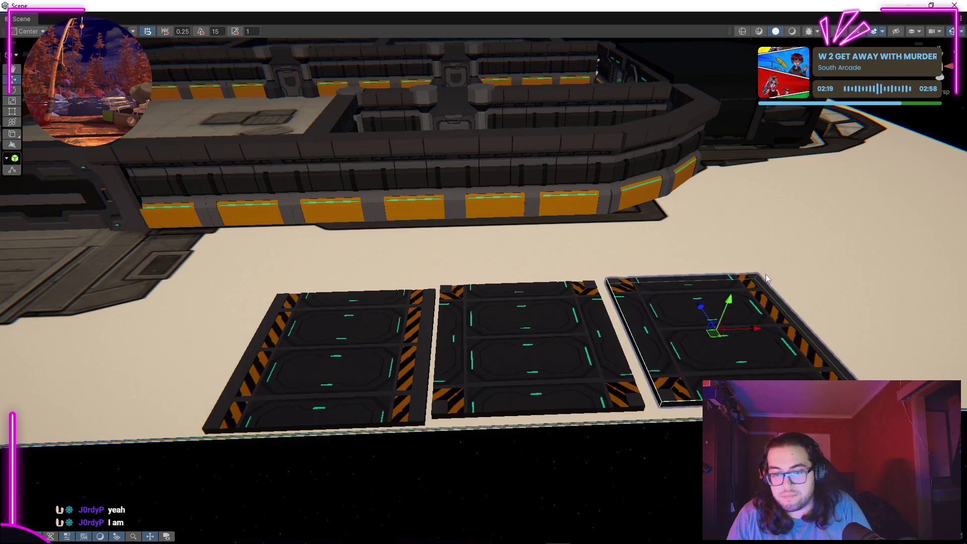
{"action": "key", "text": "Right"}
{"action": "key", "text": "Down"}
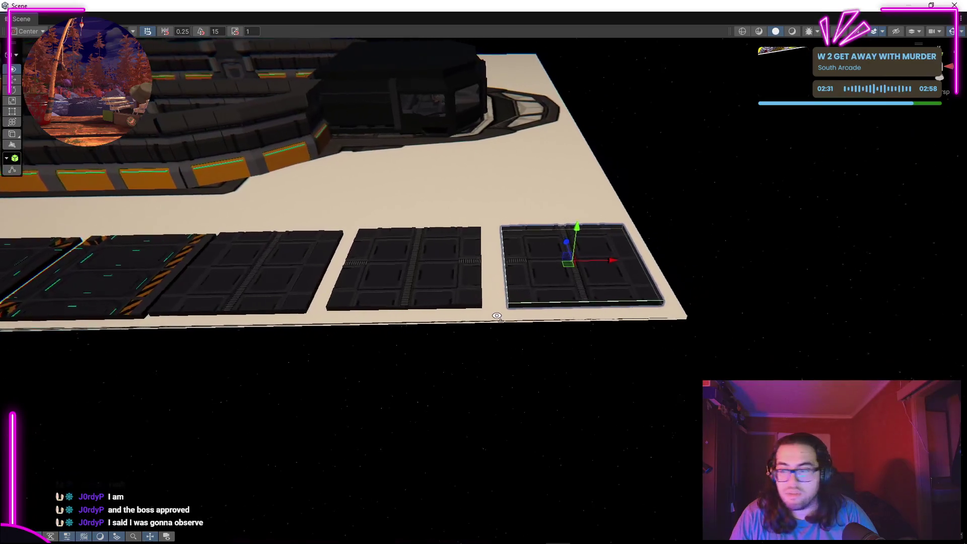
Lay octagon and striped tiles below the row, pushing one octagon tile up against it.
{"action": "left_click_drag", "start_coordinate": [505, 541], "coordinate": [702, 490]}
{"action": "left_click_drag", "start_coordinate": [503, 541], "coordinate": [453, 489]}
{"action": "key", "text": "Up"}
{"action": "key", "text": "Up"}
{"action": "left_click_drag", "start_coordinate": [503, 542], "coordinate": [669, 496]}
{"action": "scroll", "scroll_direction": "up", "scroll_amount": 3}
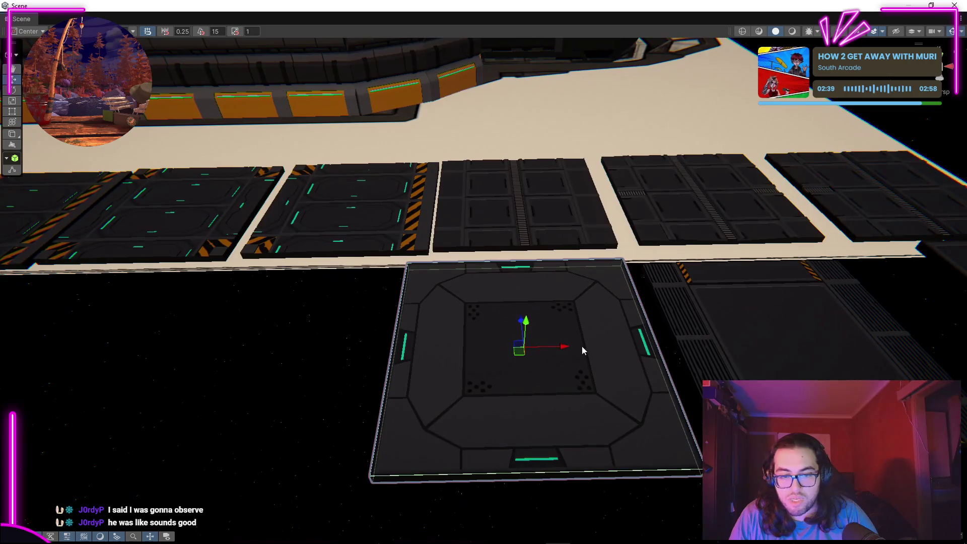
{"action": "left_click_drag", "start_coordinate": [504, 541], "coordinate": [352, 459]}
{"action": "key", "text": "Delete"}
{"action": "left_click_drag", "start_coordinate": [503, 541], "coordinate": [356, 468]}
{"action": "left_click_drag", "start_coordinate": [403, 364], "coordinate": [544, 323]}
Add another octagon tile, a grated tile and a dark tile below the row.
{"action": "left_click_drag", "start_coordinate": [661, 285], "coordinate": [548, 272]}
{"action": "left_click_drag", "start_coordinate": [504, 541], "coordinate": [504, 543]}
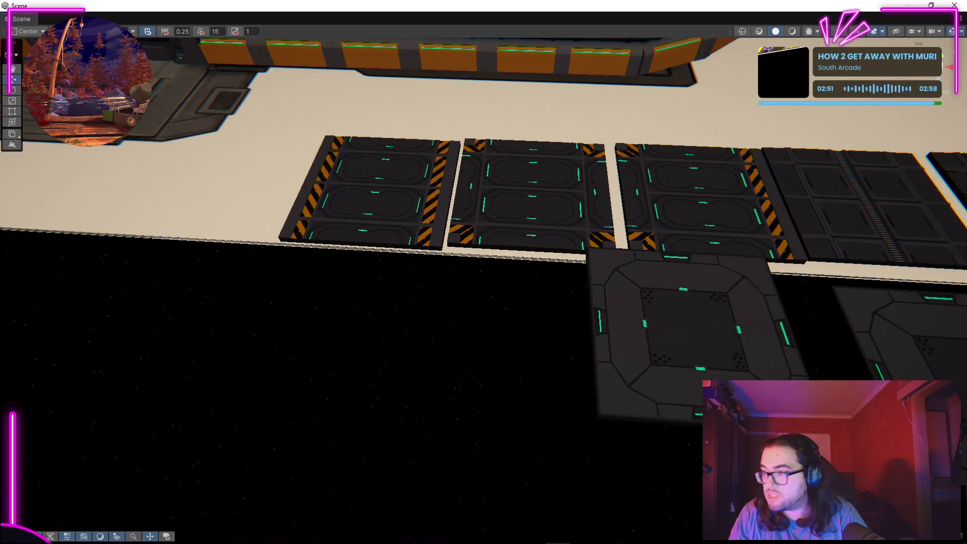
{"action": "left_click_drag", "start_coordinate": [683, 388], "coordinate": [577, 453]}
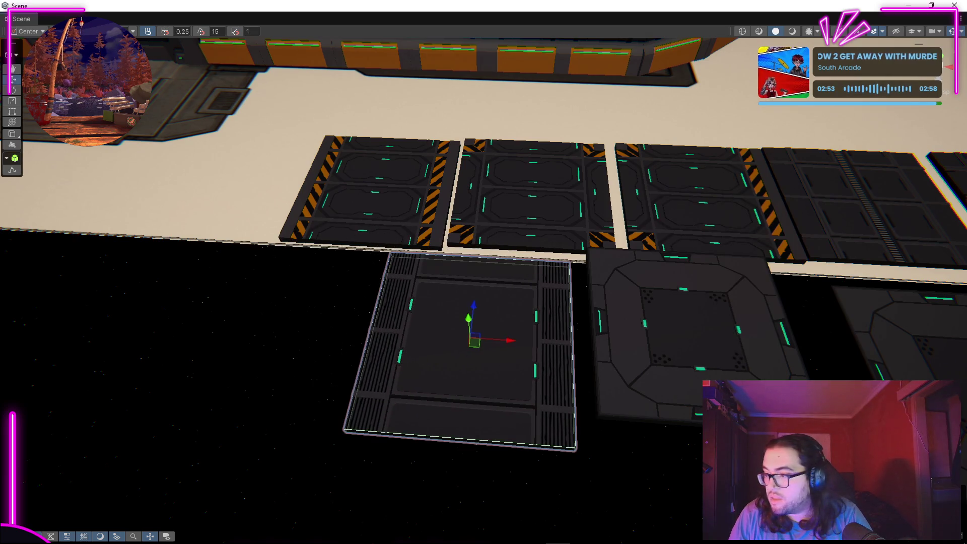
{"action": "left_click_drag", "start_coordinate": [323, 543], "coordinate": [302, 443]}
{"action": "left_click_drag", "start_coordinate": [492, 388], "coordinate": [502, 330]}
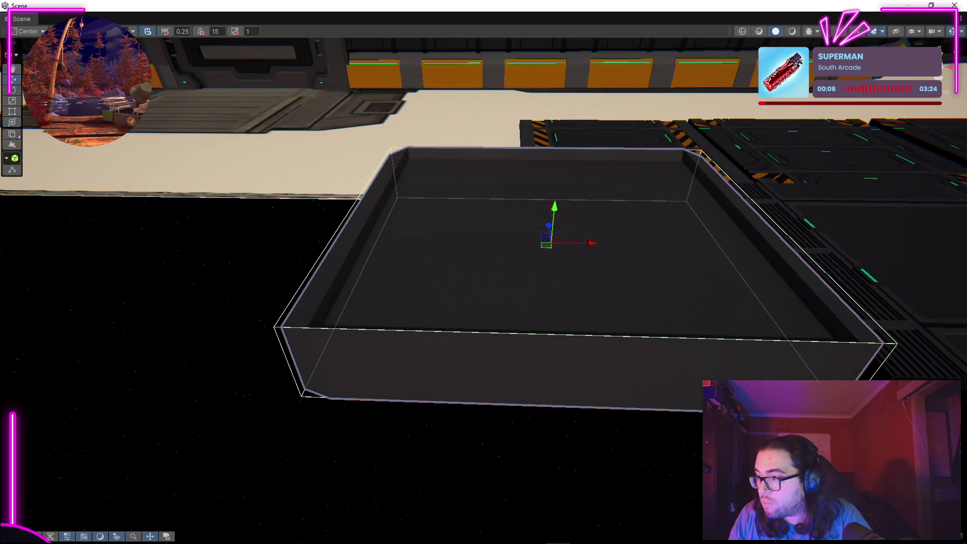
Delete the two trial dark blocks and the hex-pattern block.
{"action": "key", "text": "Delete"}
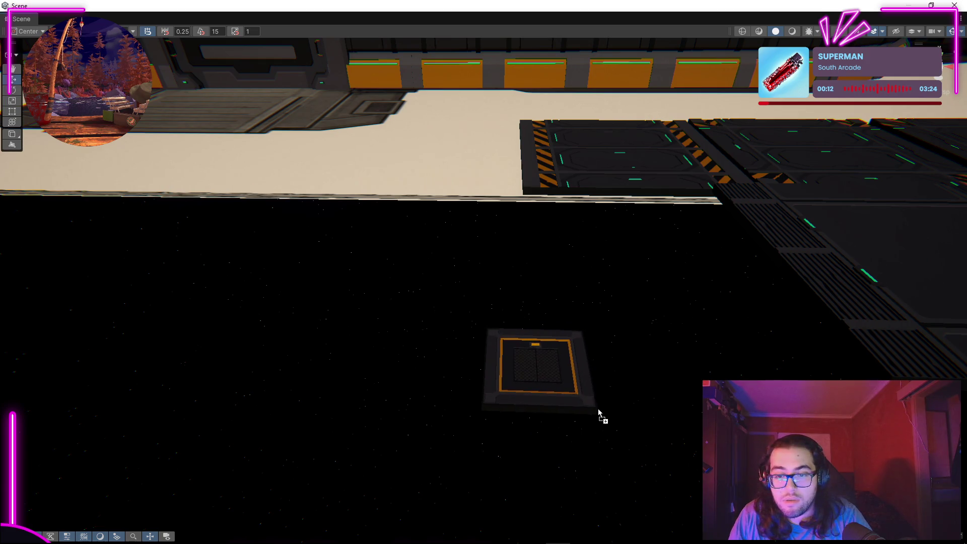
{"action": "key", "text": "Delete"}
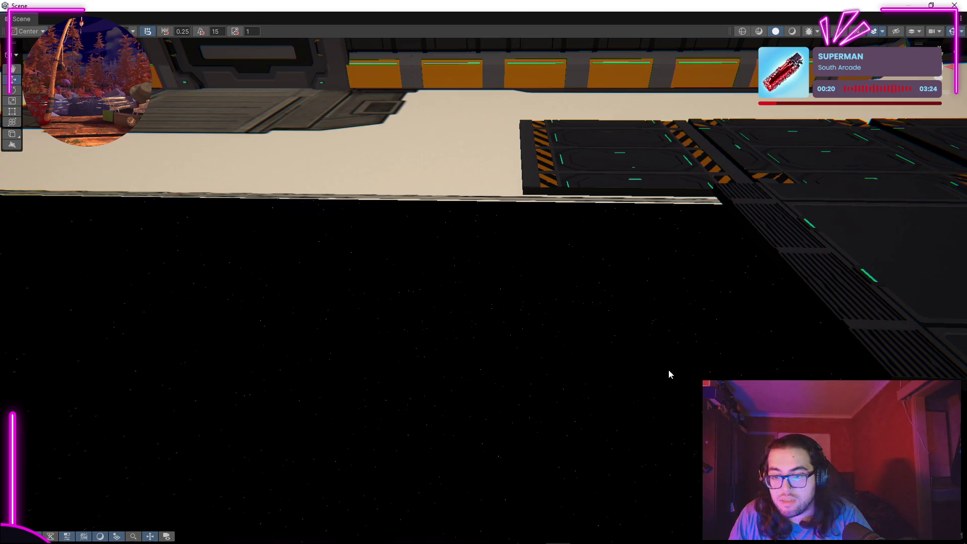
{"action": "left_click_drag", "start_coordinate": [464, 244], "coordinate": [479, 180]}
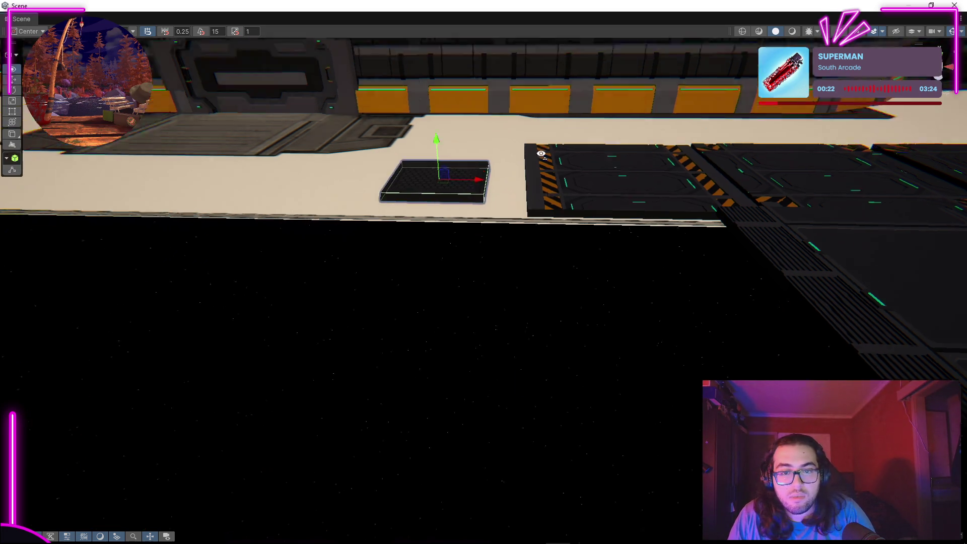
{"action": "left_click_drag", "start_coordinate": [564, 103], "coordinate": [548, 285]}
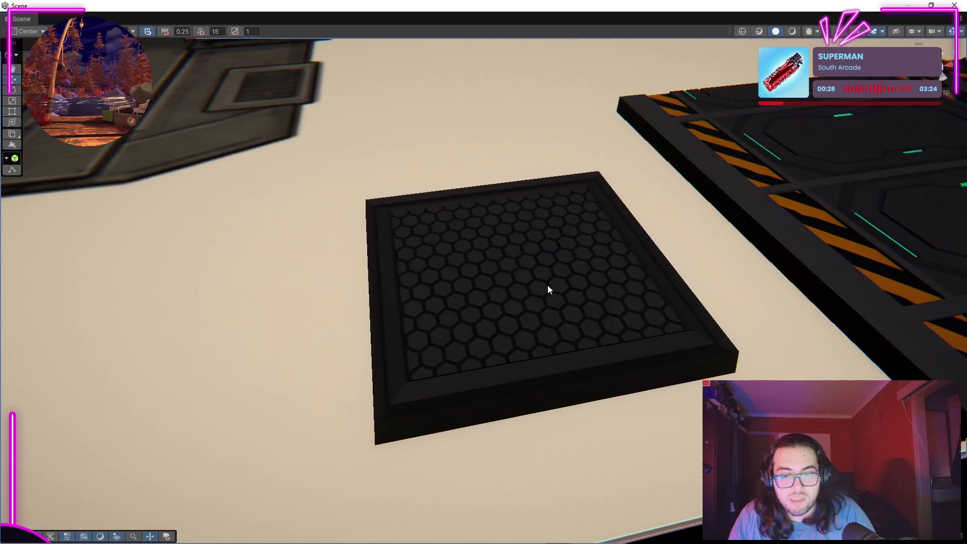
{"action": "key", "text": "Delete"}
{"action": "left_click_drag", "start_coordinate": [525, 344], "coordinate": [546, 282]}
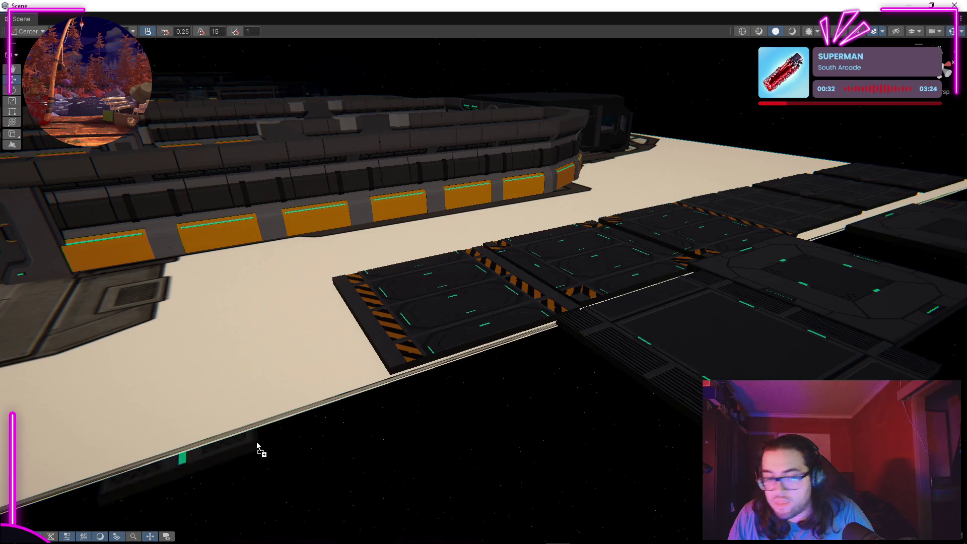
Place the green-striped diamond-plate tile on the pale platform and frame it.
{"action": "left_click_drag", "start_coordinate": [257, 445], "coordinate": [337, 379]}
{"action": "key", "text": "f"}
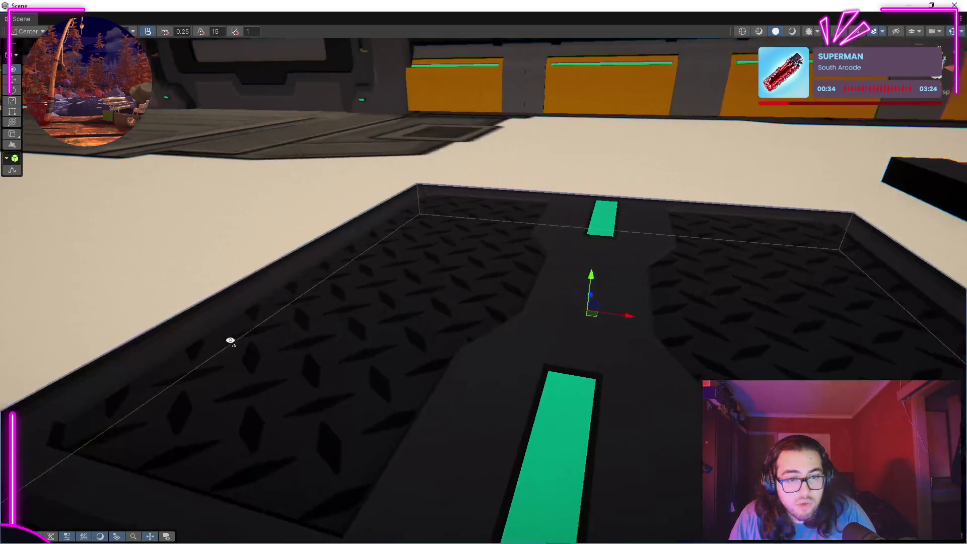
{"action": "left_click_drag", "start_coordinate": [229, 339], "coordinate": [616, 229]}
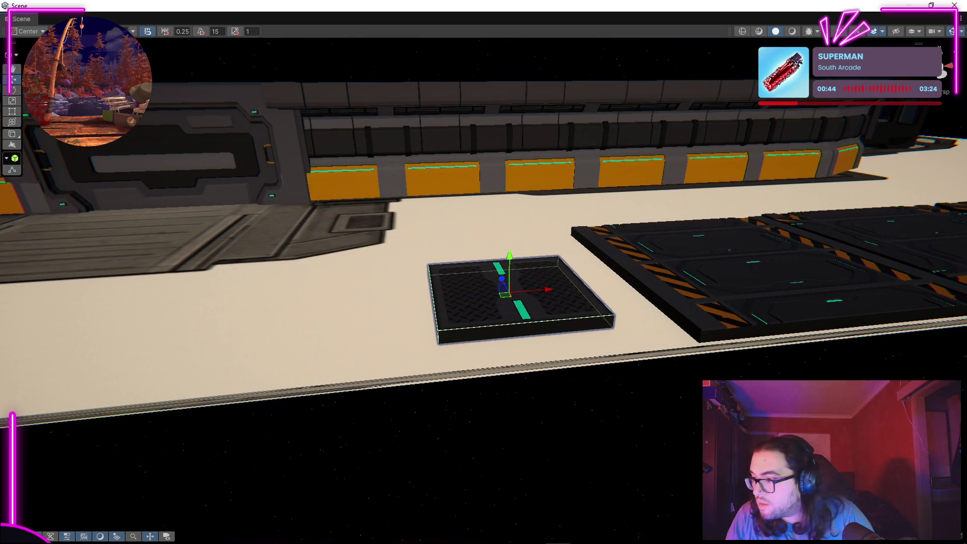
{"action": "left_click_drag", "start_coordinate": [468, 431], "coordinate": [385, 317]}
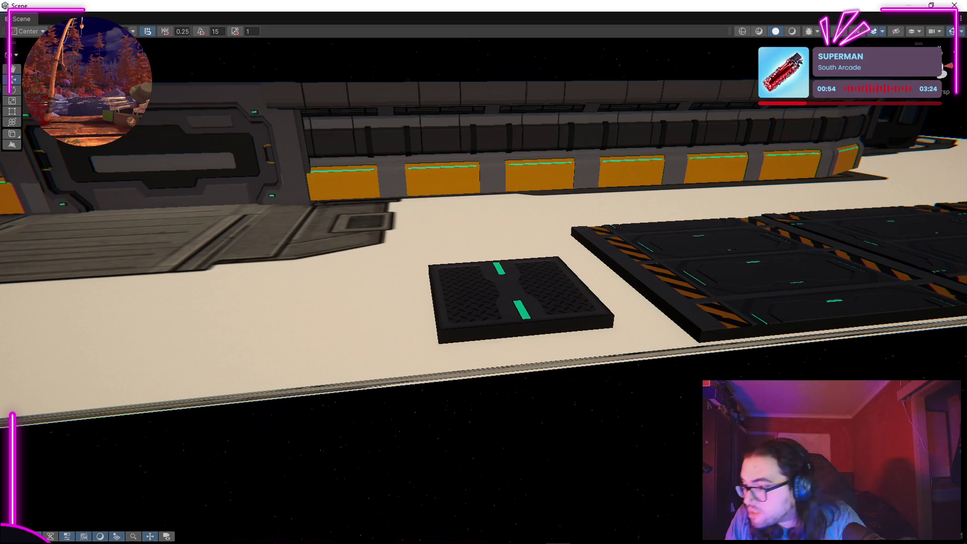
{"action": "left_click_drag", "start_coordinate": [497, 287], "coordinate": [165, 288]}
{"action": "scroll", "scroll_direction": "up", "scroll_amount": 3}
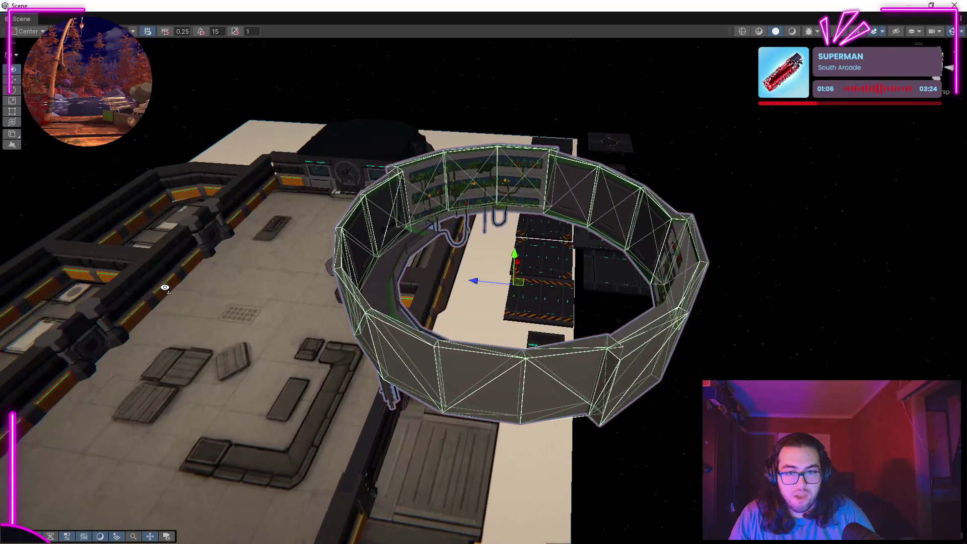
Hide a ring wall and frame the view on the kitchen and garden ring.
{"action": "left_click_drag", "start_coordinate": [475, 283], "coordinate": [80, 208]}
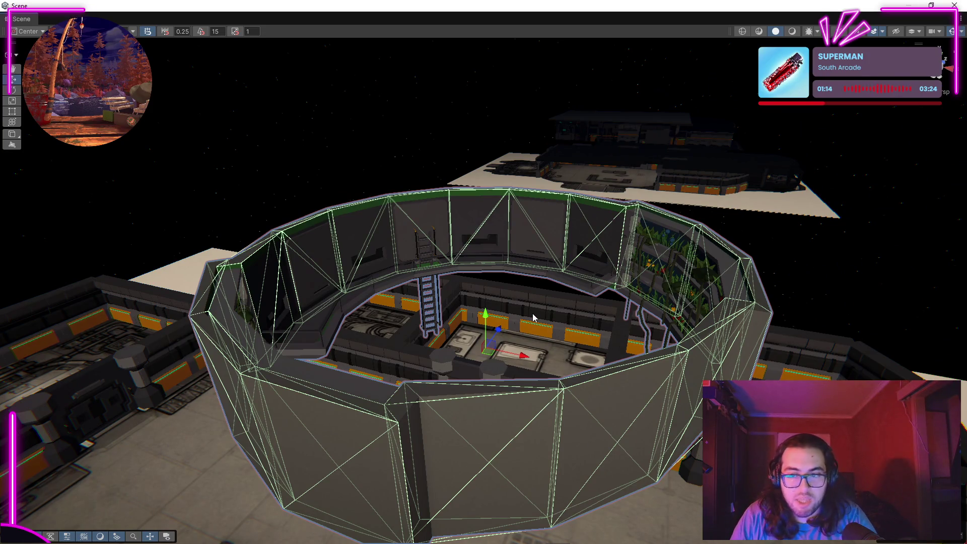
{"action": "key", "text": "Delete"}
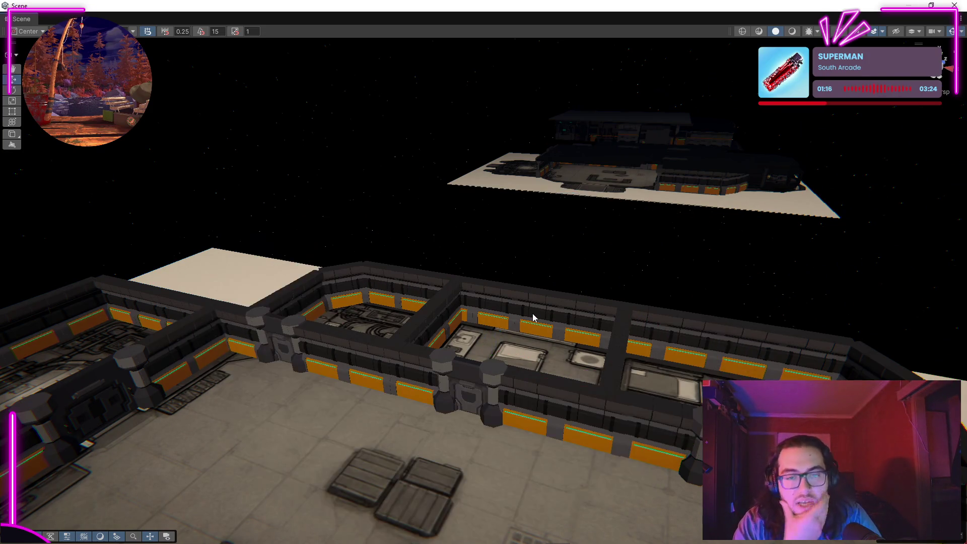
{"action": "key", "text": "f"}
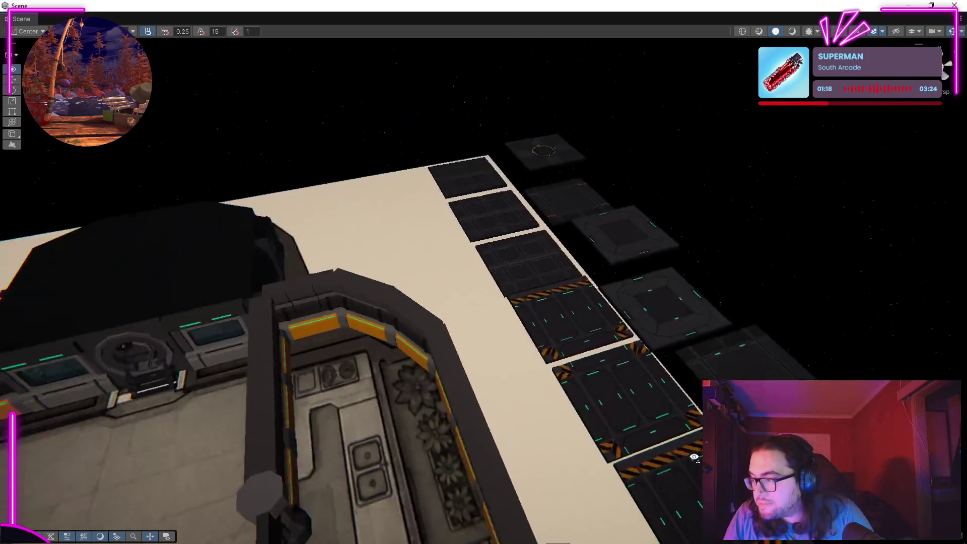
{"action": "scroll", "scroll_direction": "down", "scroll_amount": 3}
{"action": "left_click_drag", "start_coordinate": [243, 423], "coordinate": [437, 310]}
{"action": "scroll", "scroll_direction": "up", "scroll_amount": 3}
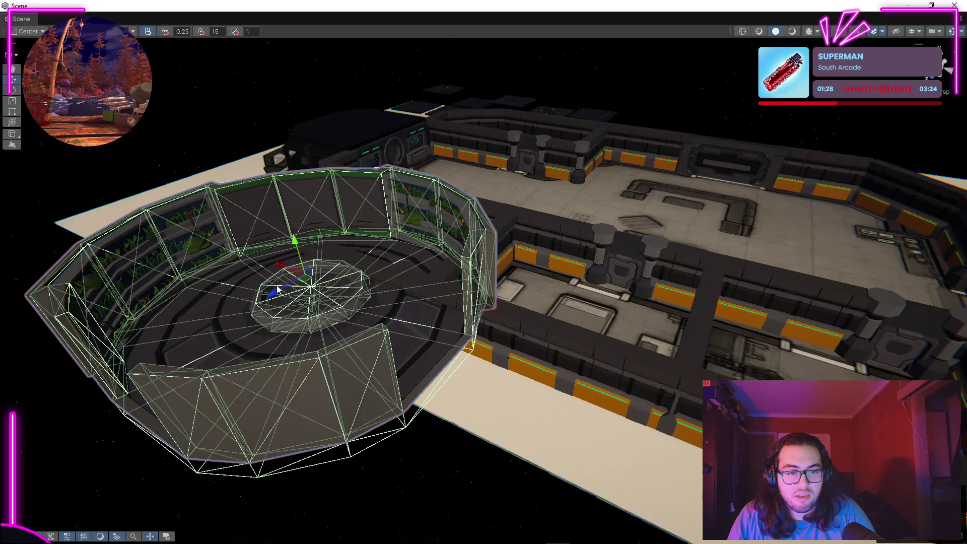
{"action": "key", "text": "f"}
Spin the ring about its vertical Y axis, then reselect it.
{"action": "key", "text": "r"}
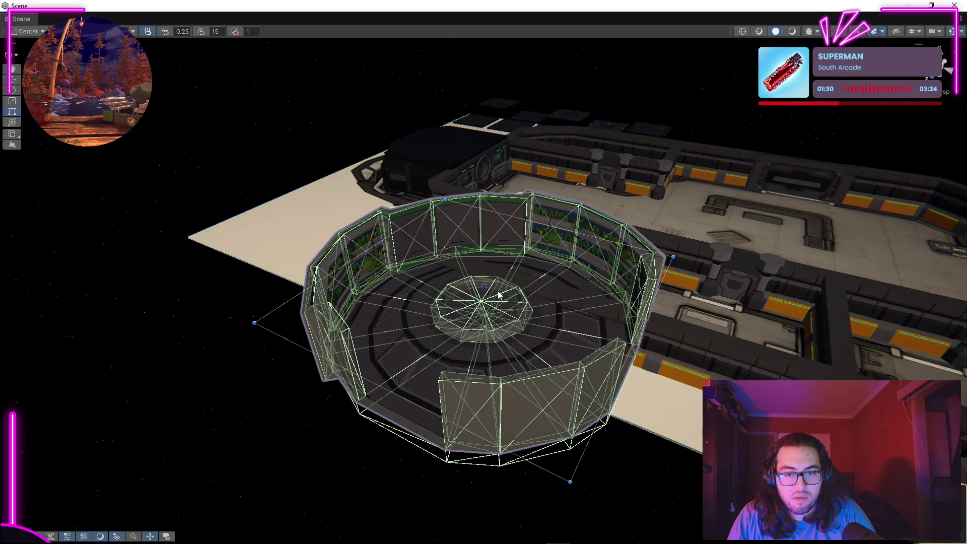
{"action": "left_click_drag", "start_coordinate": [489, 315], "coordinate": [494, 282]}
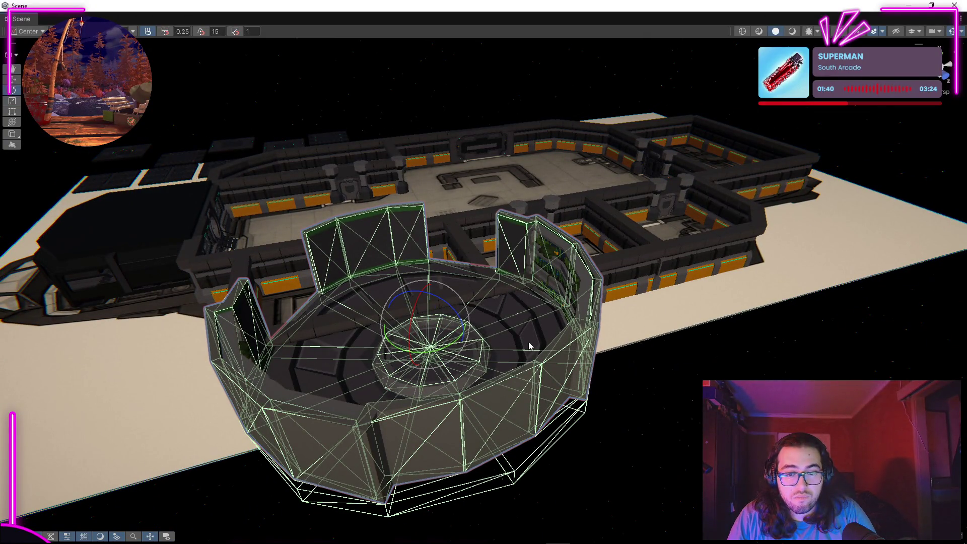
{"action": "left_click", "coordinate": [614, 439]}
{"action": "left_click_drag", "start_coordinate": [614, 439], "coordinate": [647, 397]}
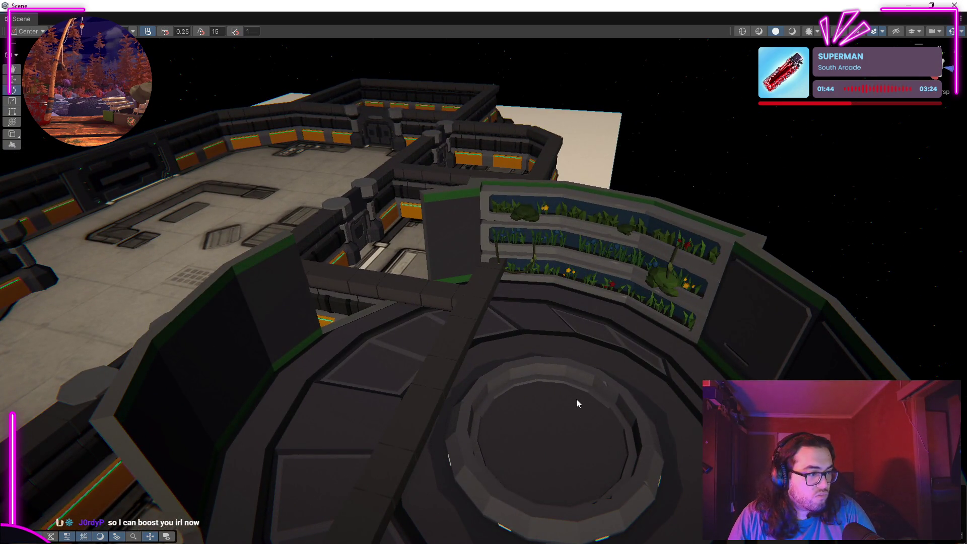
{"action": "left_click", "coordinate": [573, 397]}
{"action": "left_click_drag", "start_coordinate": [573, 400], "coordinate": [541, 370]}
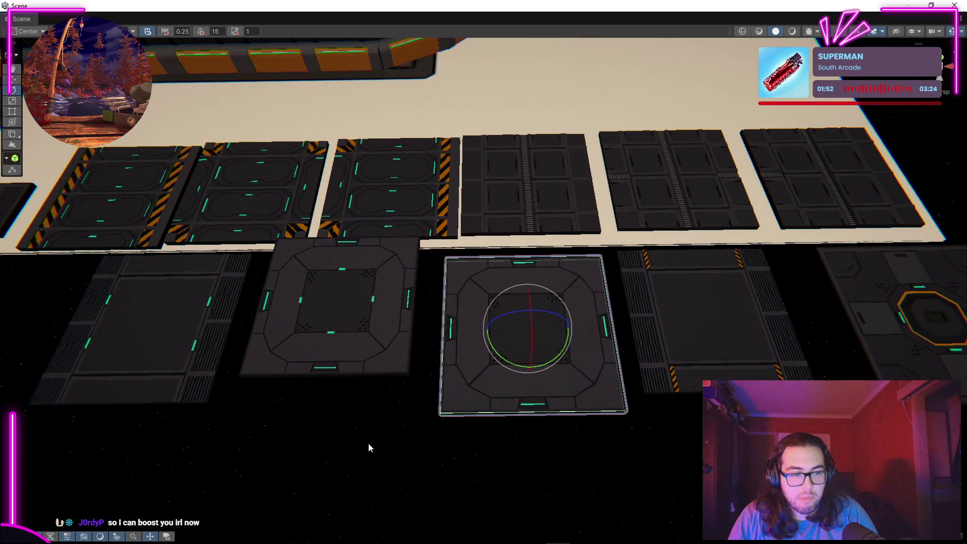
Fly the view along the station to the selected hazard-striped floor tile.
{"action": "left_click_drag", "start_coordinate": [345, 458], "coordinate": [350, 403]}
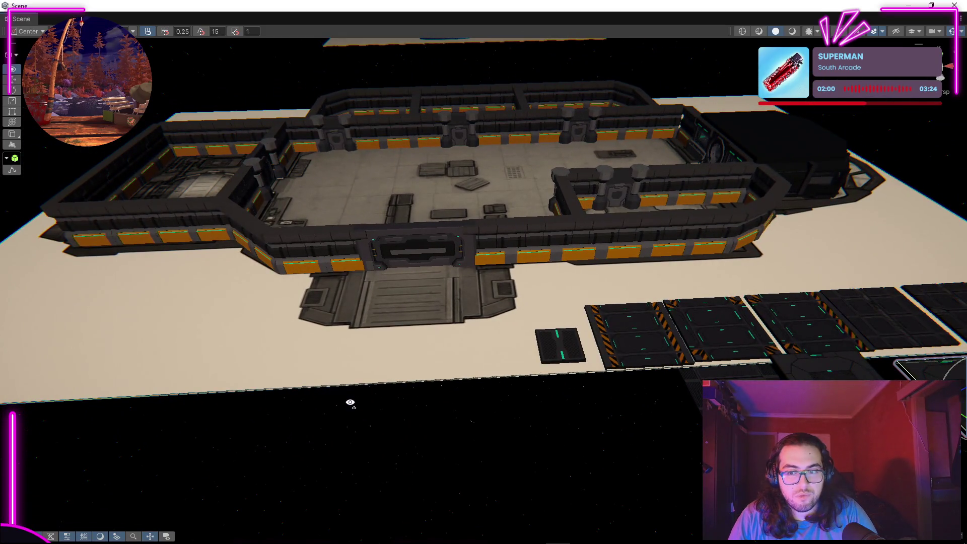
{"action": "key", "text": "d"}
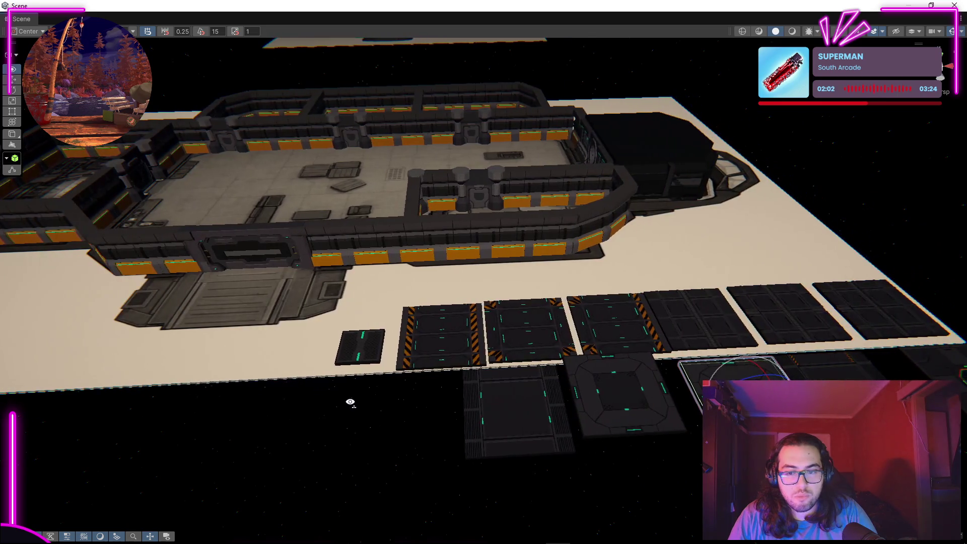
{"action": "key", "text": "d"}
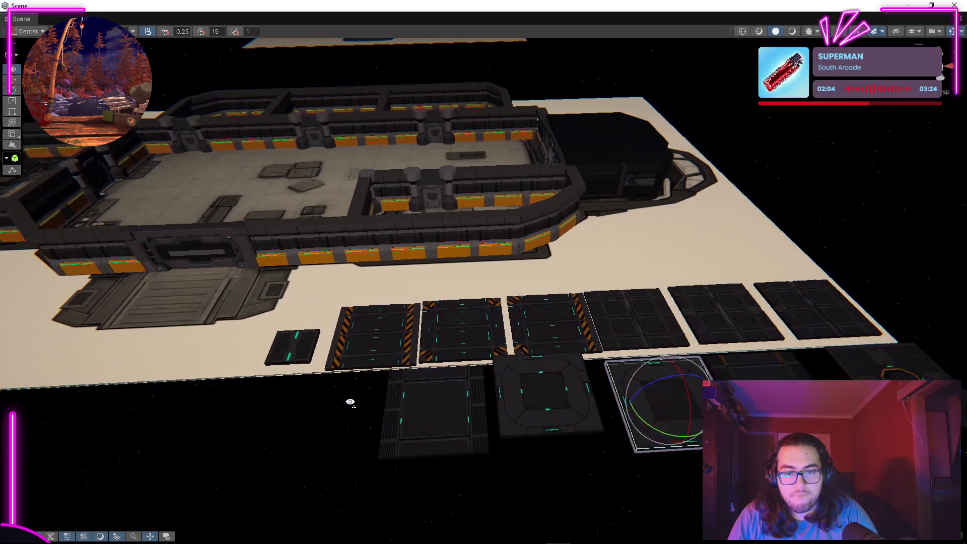
{"action": "key", "text": "w"}
{"action": "key", "text": "a"}
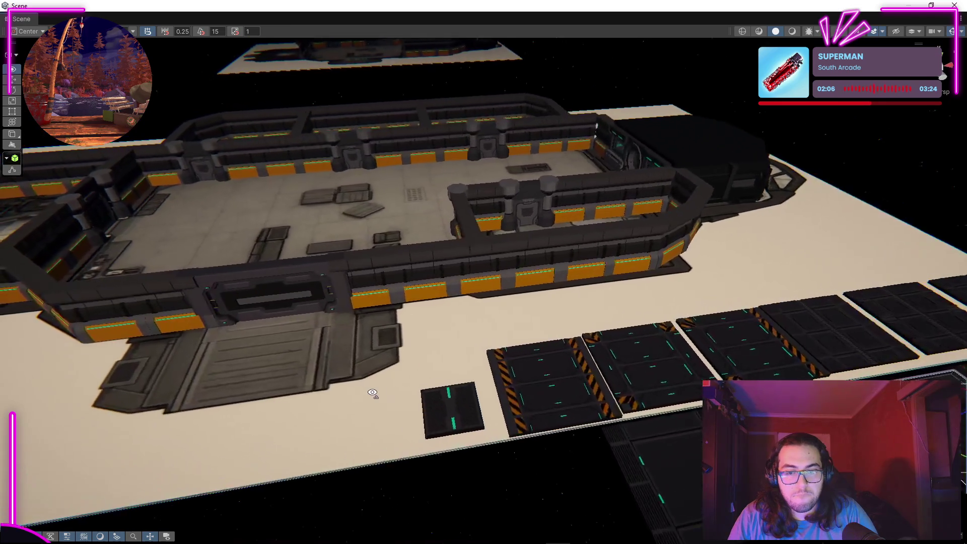
{"action": "key", "text": "d"}
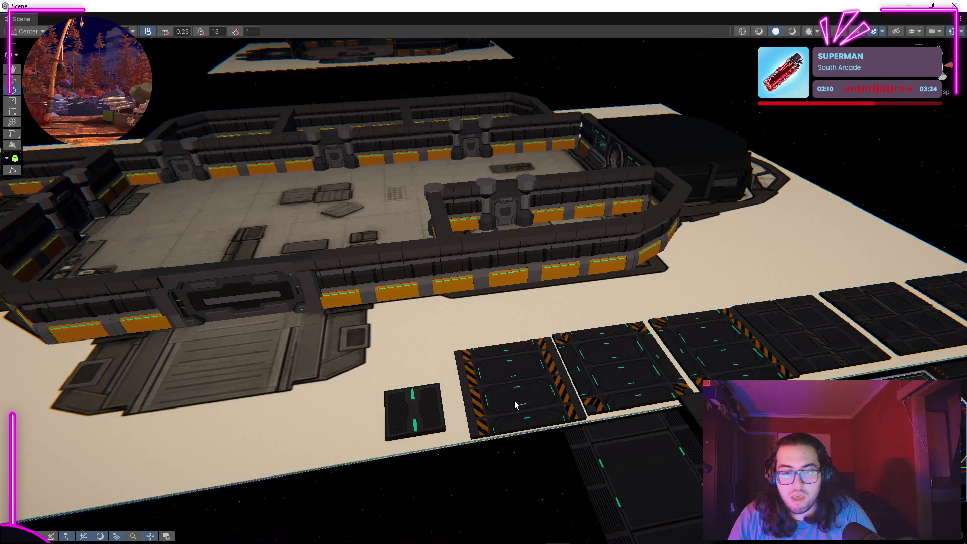
{"action": "left_click_drag", "start_coordinate": [483, 249], "coordinate": [478, 350]}
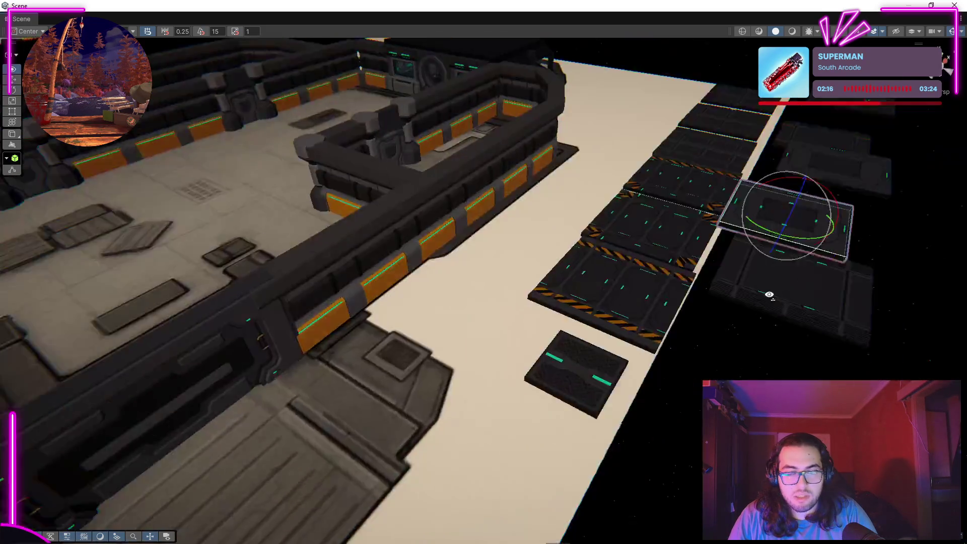
{"action": "left_click_drag", "start_coordinate": [732, 289], "coordinate": [280, 155]}
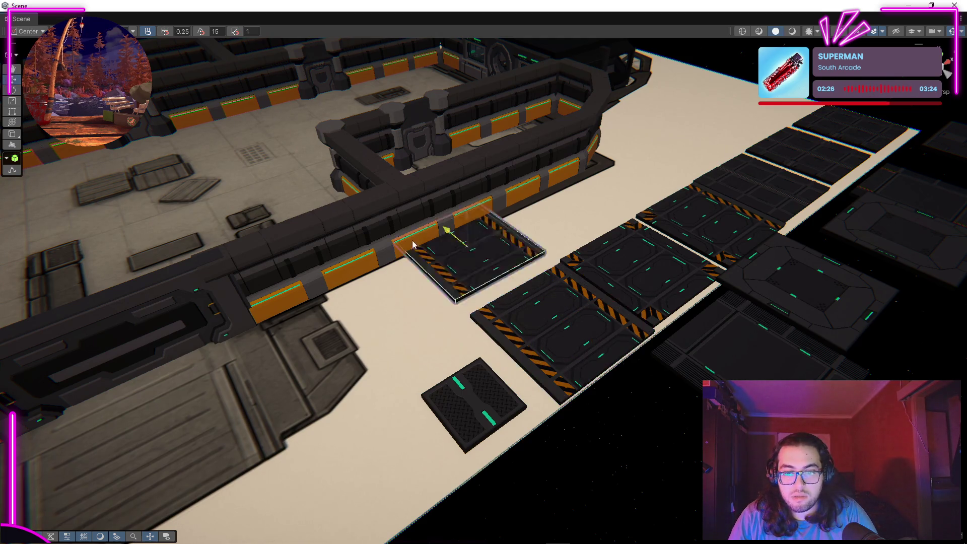
{"action": "left_click_drag", "start_coordinate": [266, 212], "coordinate": [366, 225]}
Slide the hazard-striped tile along X until it sits against the wall by the doorway.
{"action": "key", "text": "f"}
{"action": "left_click_drag", "start_coordinate": [534, 257], "coordinate": [668, 66]}
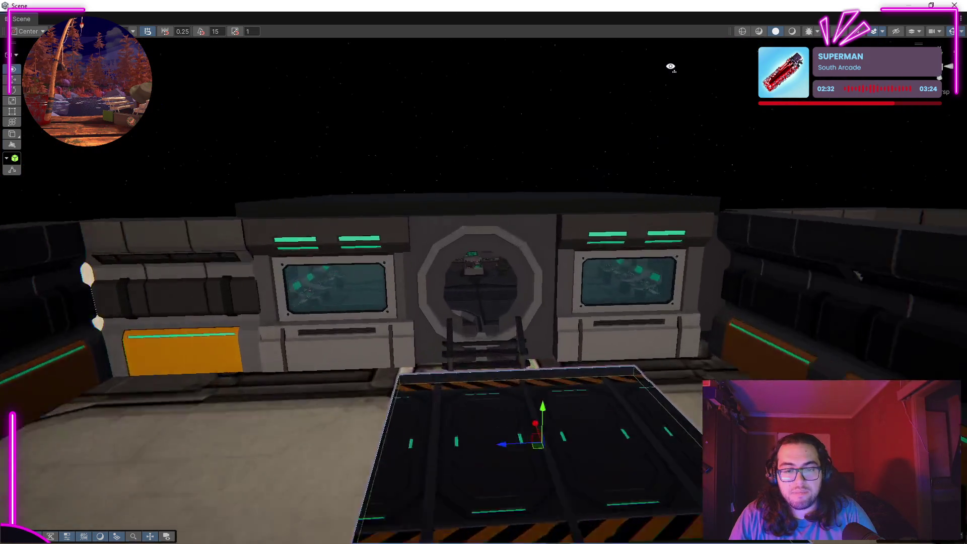
{"action": "key", "text": "f"}
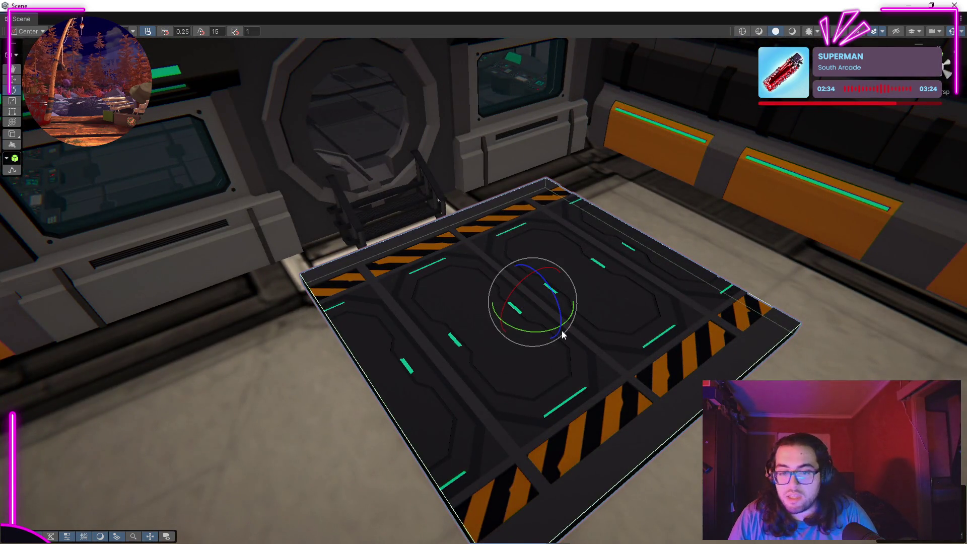
{"action": "left_click_drag", "start_coordinate": [537, 332], "coordinate": [623, 242]}
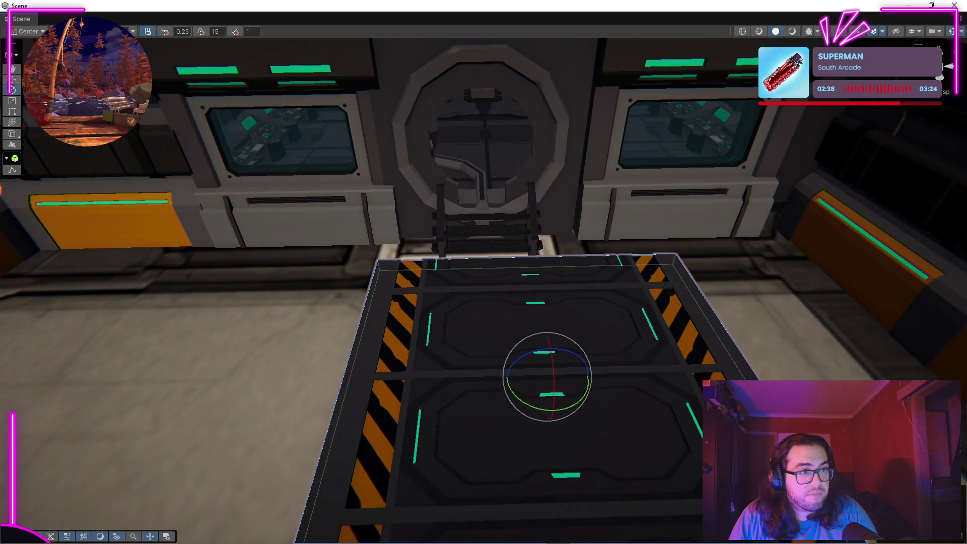
{"action": "left_click_drag", "start_coordinate": [575, 371], "coordinate": [644, 337]}
{"action": "left_click_drag", "start_coordinate": [587, 329], "coordinate": [581, 300]}
Raise the tile to floor height and check it from floor level and overhead.
{"action": "left_click_drag", "start_coordinate": [721, 311], "coordinate": [787, 223]}
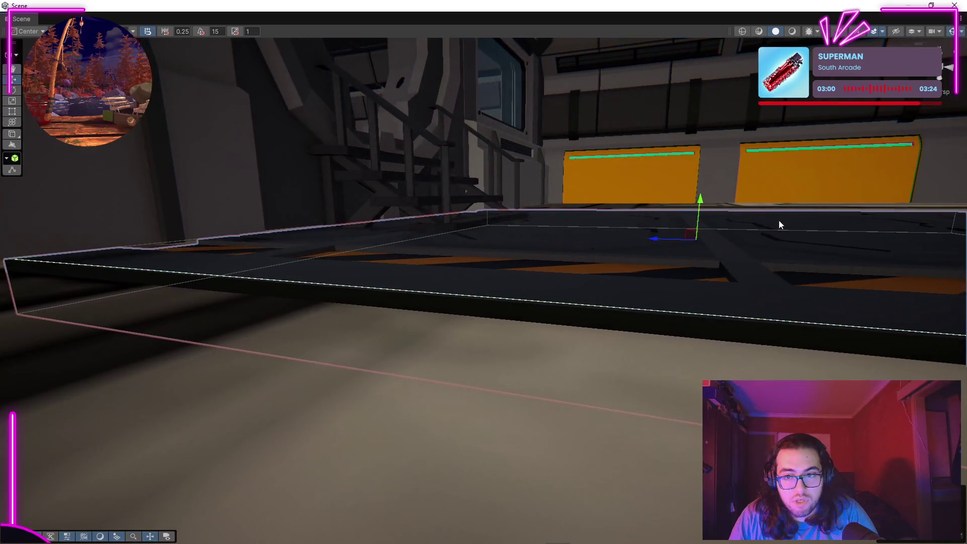
{"action": "left_click_drag", "start_coordinate": [700, 207], "coordinate": [690, 254]}
{"action": "scroll", "scroll_direction": "up", "scroll_amount": 3}
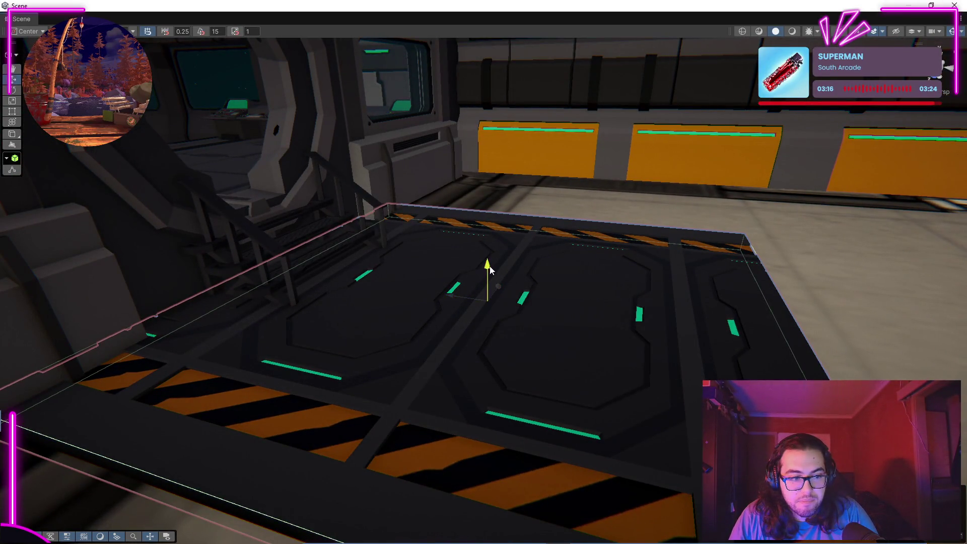
{"action": "left_click_drag", "start_coordinate": [488, 271], "coordinate": [489, 271]}
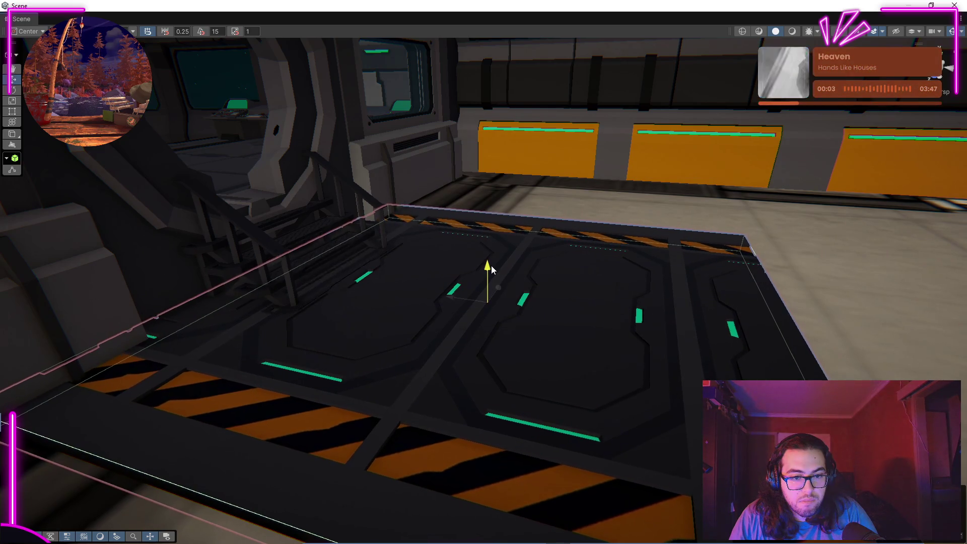
{"action": "left_click_drag", "start_coordinate": [496, 272], "coordinate": [564, 377]}
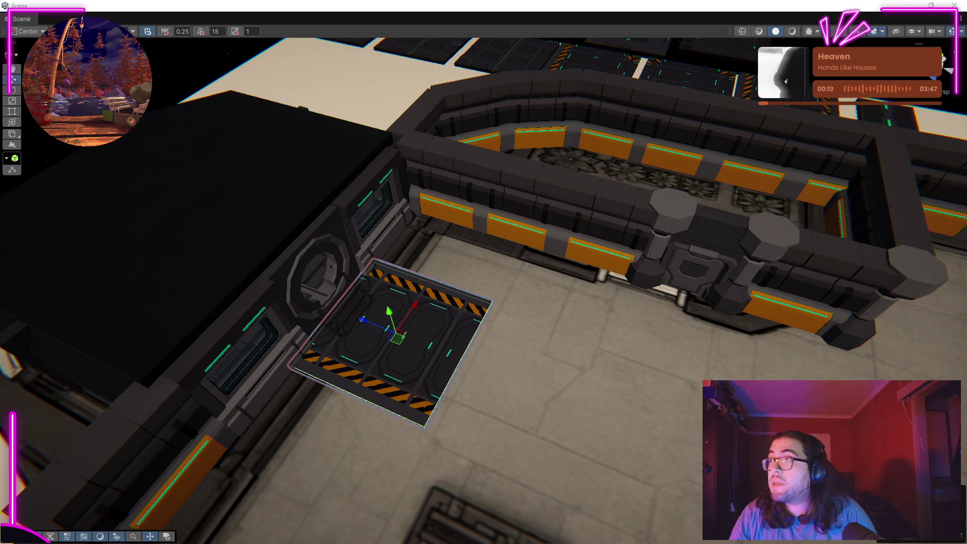
Create an empty child named 'Flooring' under SM_Bld_Floor_01 (1).
{"action": "key", "text": "super+d"}
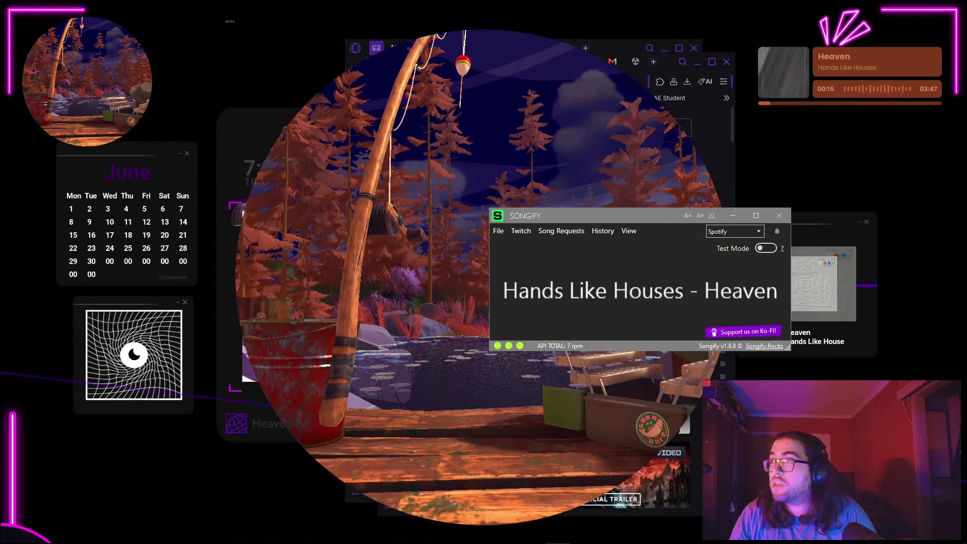
{"action": "key", "text": "super+d"}
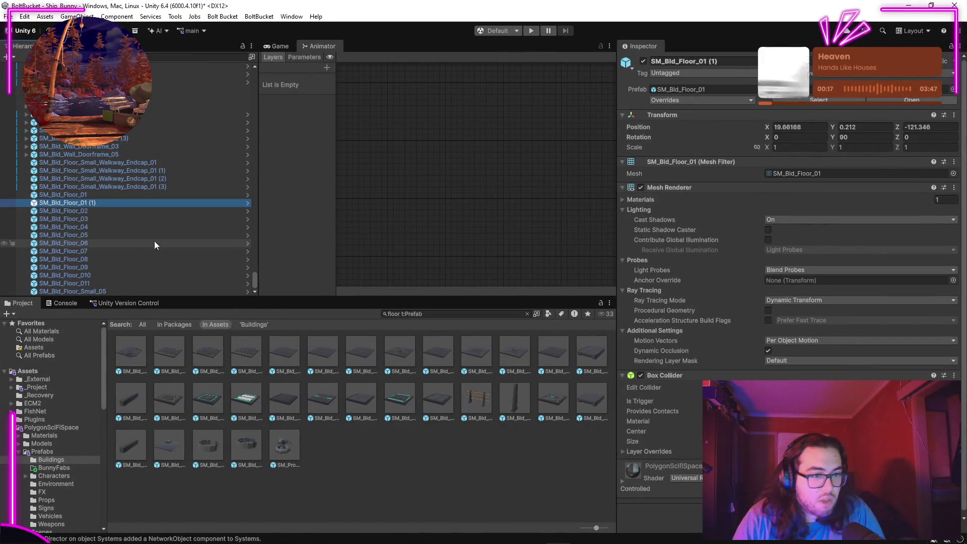
{"action": "right_click", "coordinate": [49, 204]}
{"action": "right_click", "coordinate": [41, 204]}
{"action": "right_click", "coordinate": [41, 204]}
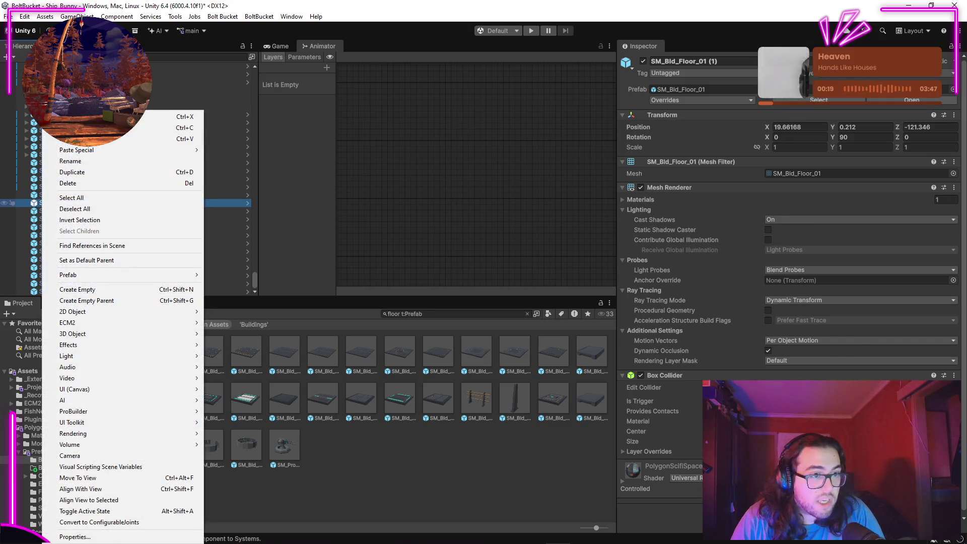
{"action": "left_click", "coordinate": [78, 289]}
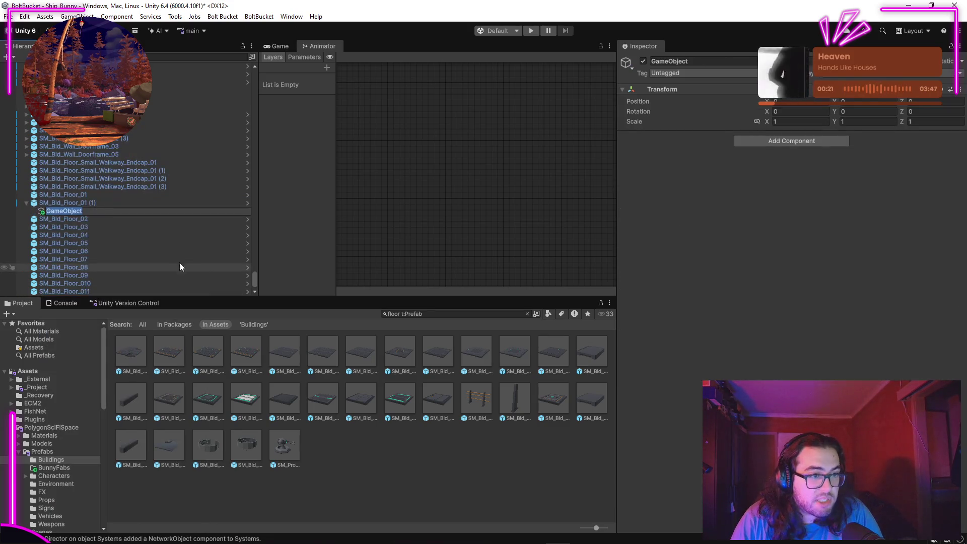
{"action": "type", "text": "Flooring"}
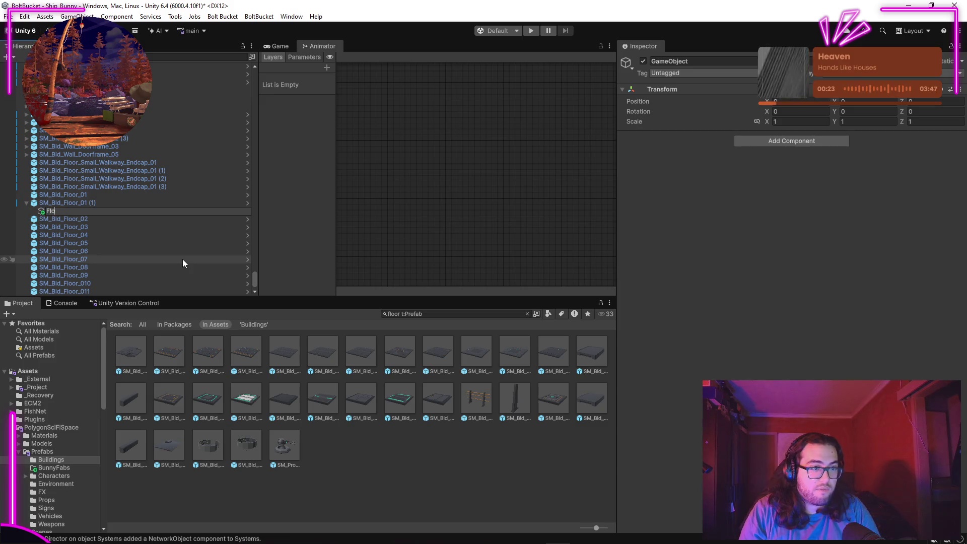
{"action": "key", "text": "Return"}
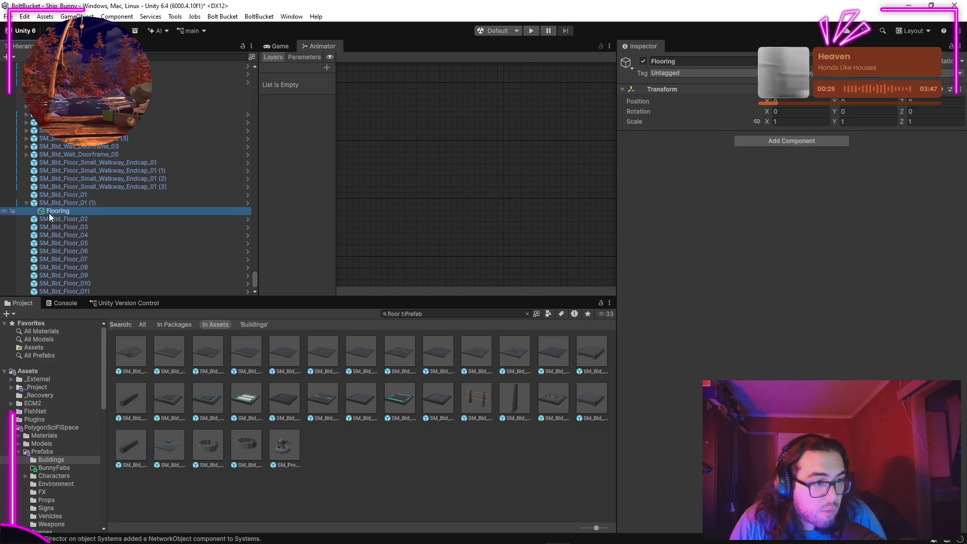
{"action": "left_click", "coordinate": [55, 211]}
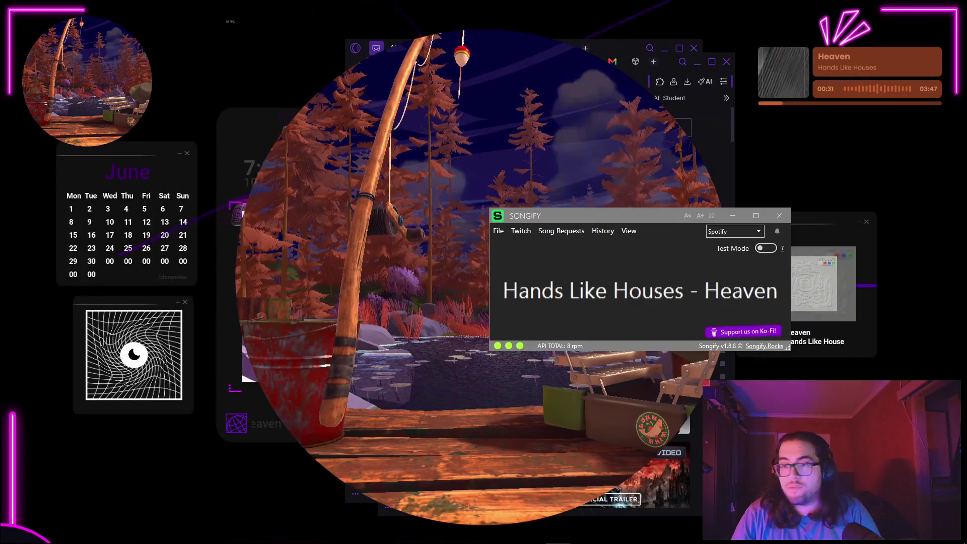
{"action": "key", "text": "alt+Tab"}
Duplicate the hazard-striped walkway tile and slide the copies right along the corridor.
{"action": "left_click_drag", "start_coordinate": [386, 463], "coordinate": [540, 349]}
{"action": "key", "text": "ctrl+d"}
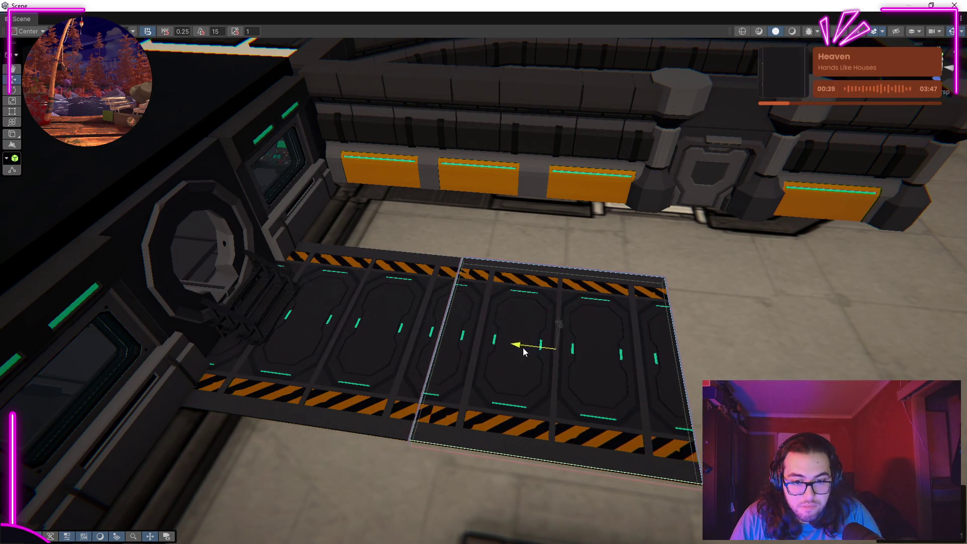
{"action": "left_click_drag", "start_coordinate": [536, 359], "coordinate": [495, 337]}
{"action": "key", "text": "ctrl+d"}
{"action": "left_click_drag", "start_coordinate": [373, 271], "coordinate": [672, 265]}
{"action": "scroll", "scroll_direction": "down", "scroll_amount": 3}
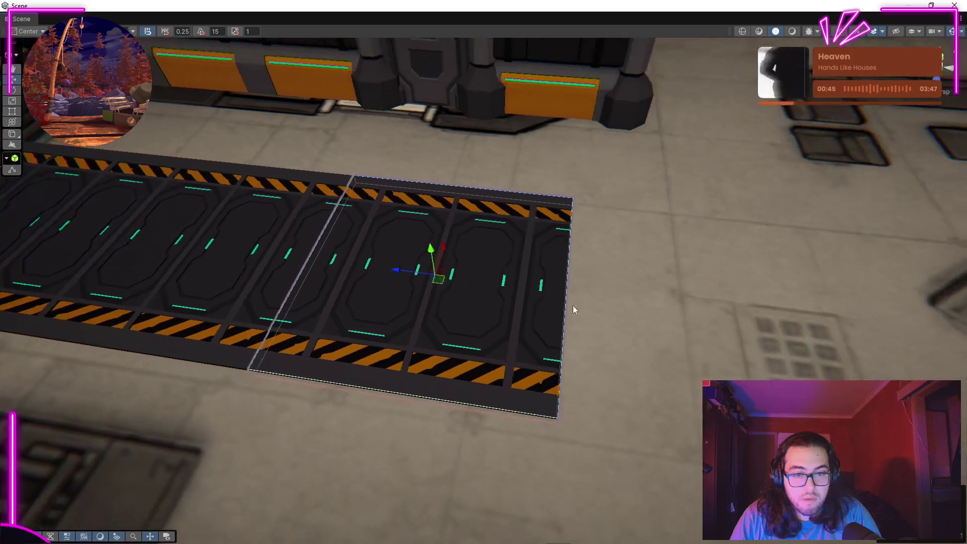
{"action": "scroll", "scroll_direction": "up", "scroll_amount": 3}
{"action": "scroll", "scroll_direction": "down", "scroll_amount": 3}
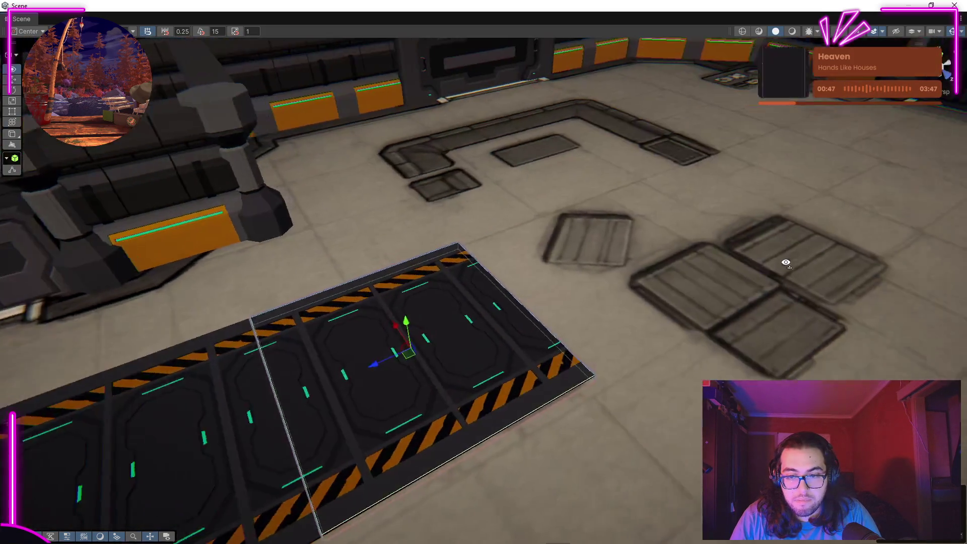
{"action": "key", "text": "f"}
Keep duplicating and pushing walkway tiles until the row reaches the corridor end.
{"action": "left_click_drag", "start_coordinate": [441, 281], "coordinate": [474, 275]}
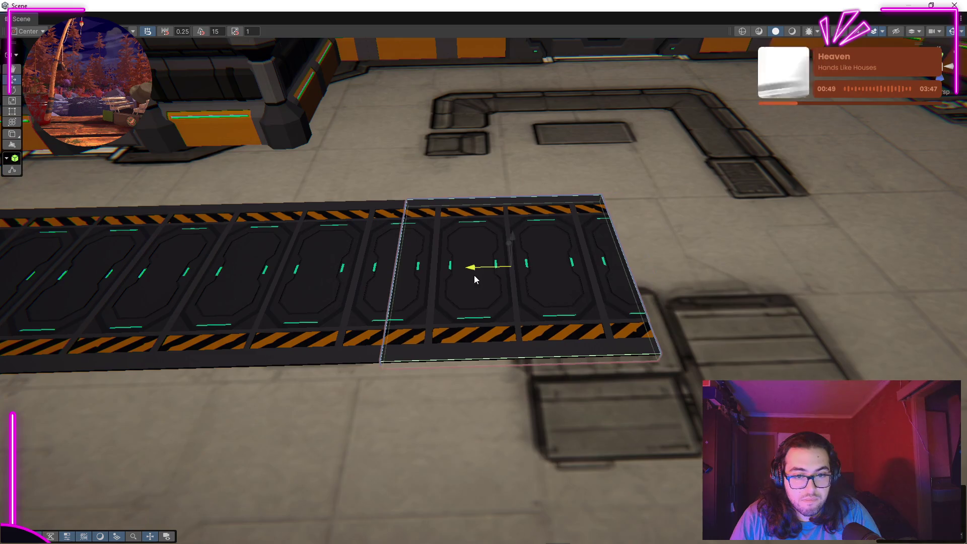
{"action": "key", "text": "d"}
{"action": "left_click_drag", "start_coordinate": [267, 269], "coordinate": [286, 271]}
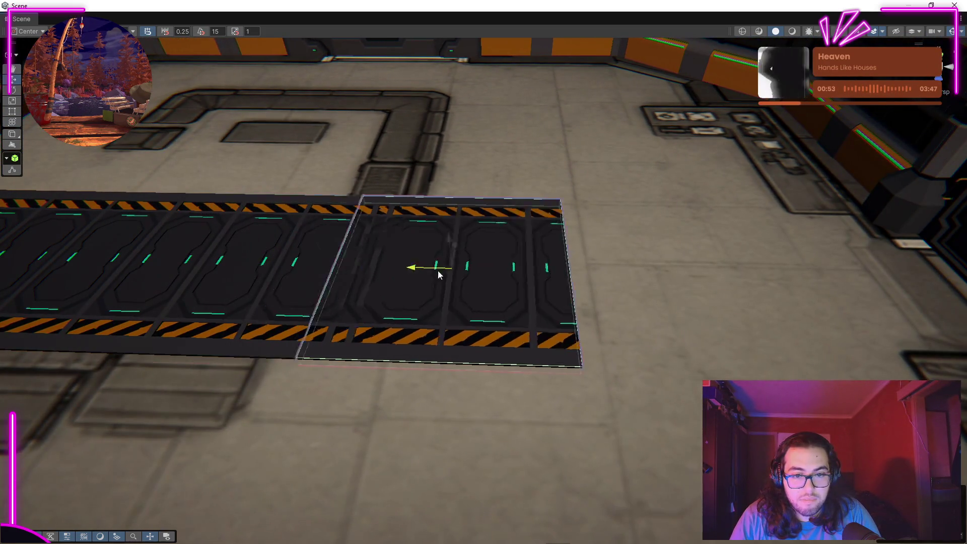
{"action": "left_click_drag", "start_coordinate": [475, 272], "coordinate": [365, 273]}
{"action": "left_click_drag", "start_coordinate": [272, 285], "coordinate": [473, 276]}
{"action": "left_click_drag", "start_coordinate": [574, 246], "coordinate": [638, 221]}
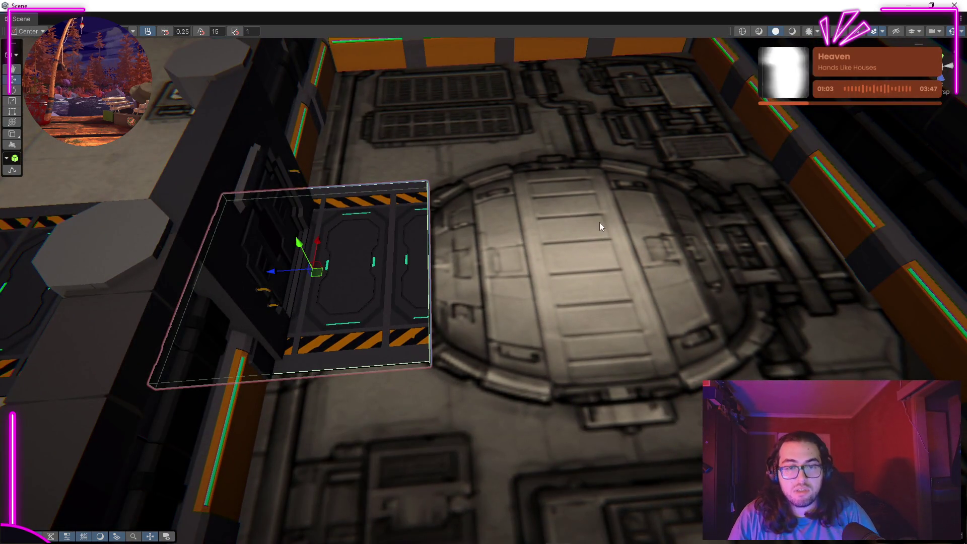
{"action": "scroll", "scroll_direction": "down", "scroll_amount": 3}
{"action": "left_click_drag", "start_coordinate": [716, 149], "coordinate": [425, 274]}
{"action": "scroll", "scroll_direction": "up", "scroll_amount": 3}
{"action": "scroll", "scroll_direction": "down", "scroll_amount": 3}
{"action": "left_click", "coordinate": [483, 297]}
{"action": "left_click_drag", "start_coordinate": [483, 297], "coordinate": [630, 347]}
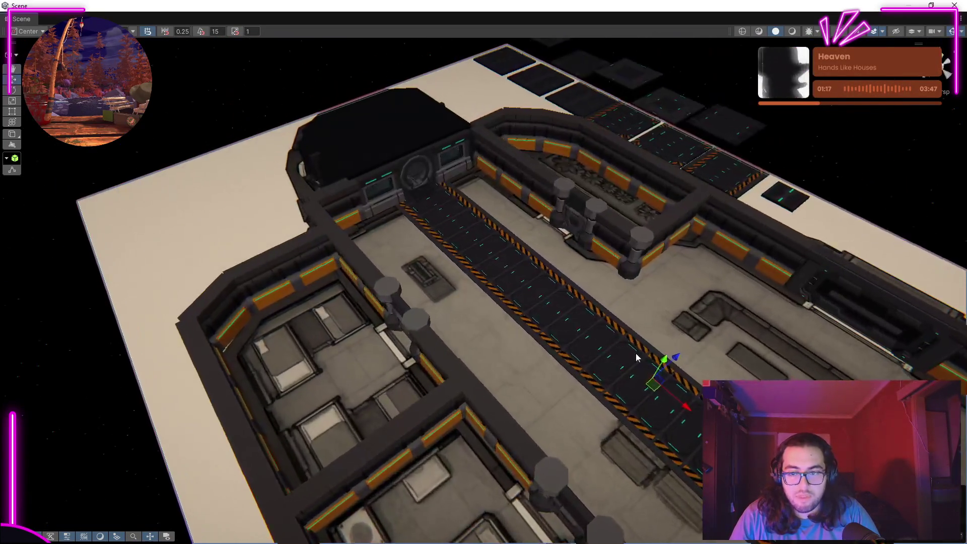
{"action": "key", "text": "Delete"}
{"action": "key", "text": "ctrl+z"}
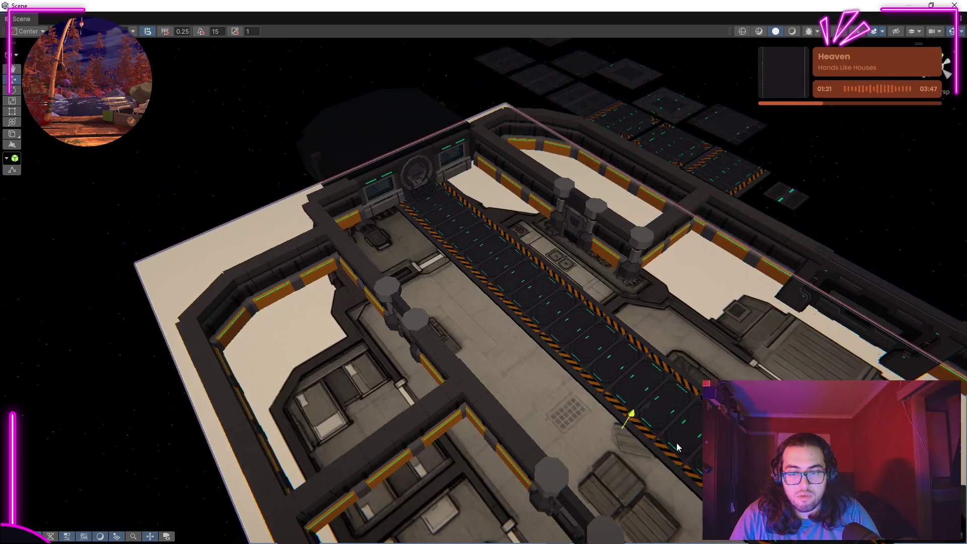
{"action": "left_click_drag", "start_coordinate": [620, 385], "coordinate": [514, 280]}
{"action": "left_click_drag", "start_coordinate": [392, 267], "coordinate": [409, 301]}
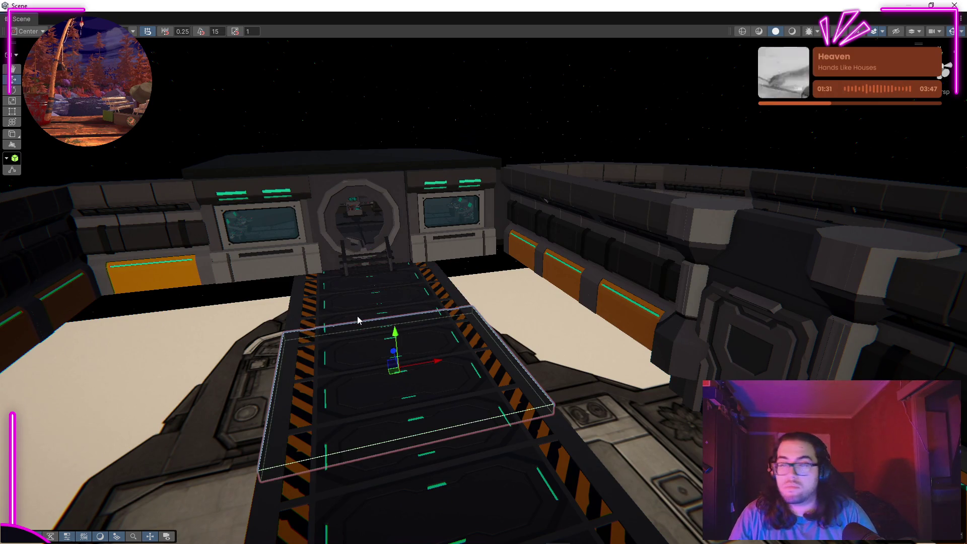
{"action": "left_click_drag", "start_coordinate": [434, 272], "coordinate": [694, 293]}
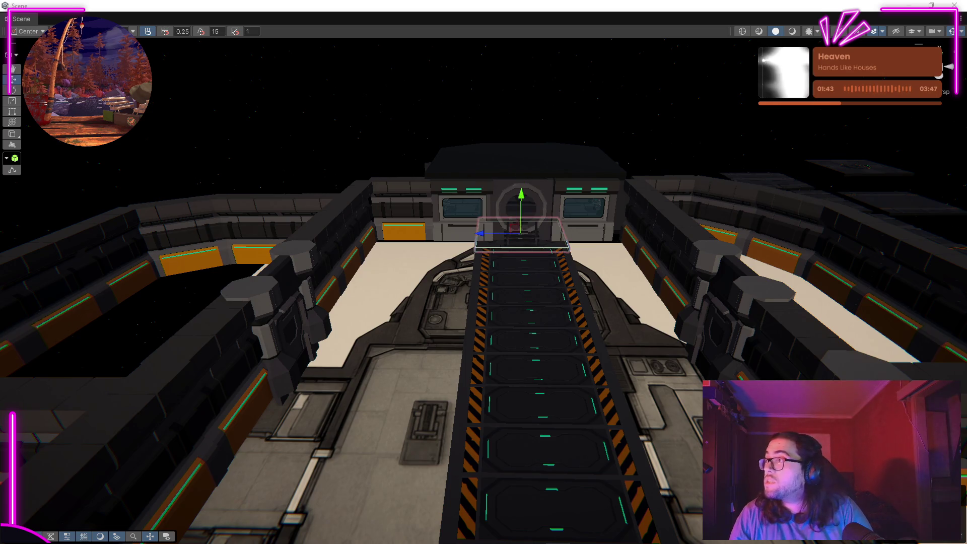
{"action": "left_click_drag", "start_coordinate": [627, 169], "coordinate": [890, 204]}
{"action": "left_click_drag", "start_coordinate": [572, 214], "coordinate": [444, 230]}
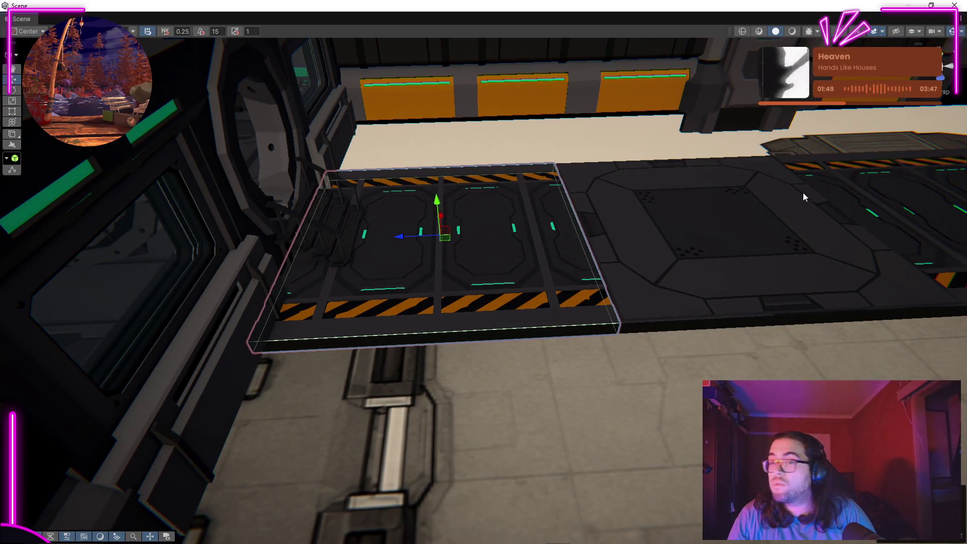
{"action": "left_click", "coordinate": [707, 259]}
Undo the panel tile's last move and slide the octagon-hatch tile into the curved side room.
{"action": "key", "text": "f"}
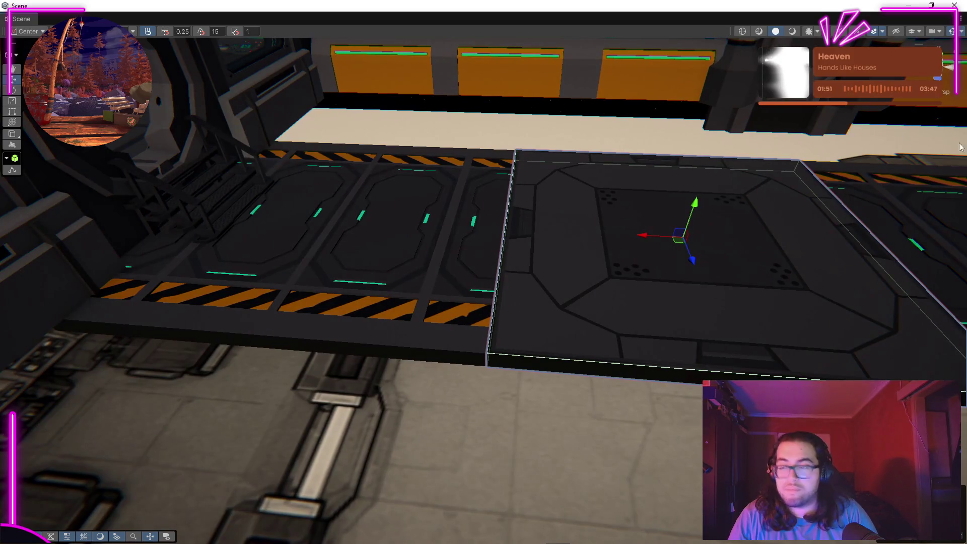
{"action": "key", "text": "ctrl+z"}
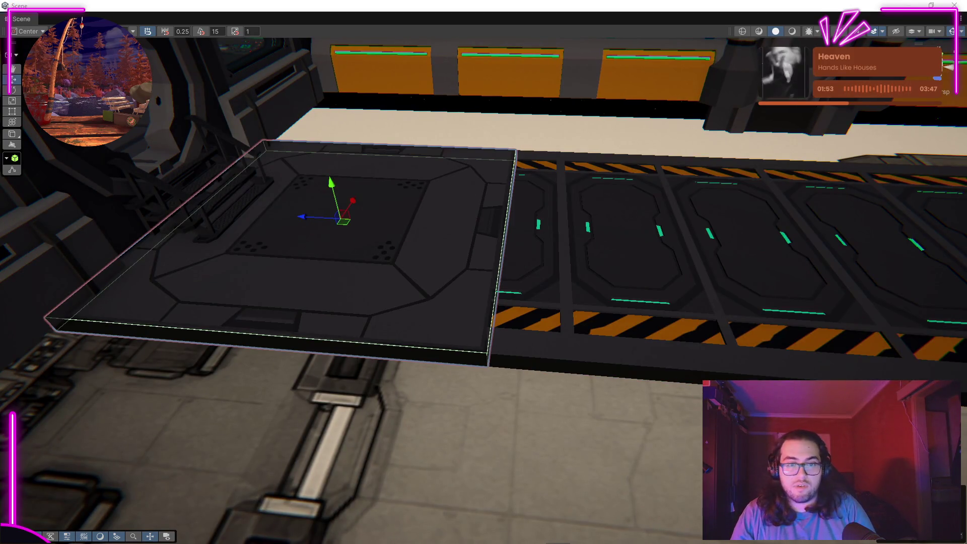
{"action": "left_click_drag", "start_coordinate": [682, 212], "coordinate": [406, 266]}
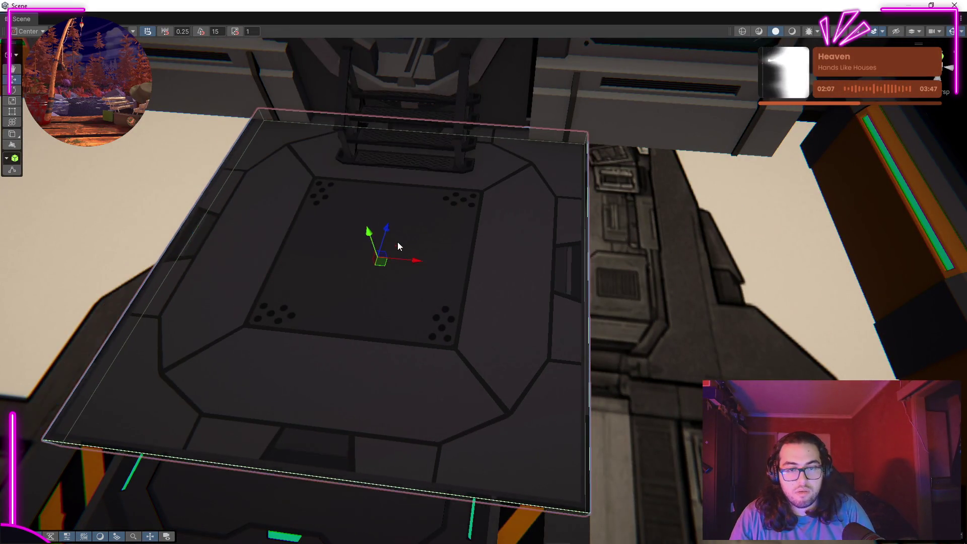
{"action": "left_click_drag", "start_coordinate": [408, 261], "coordinate": [584, 298]}
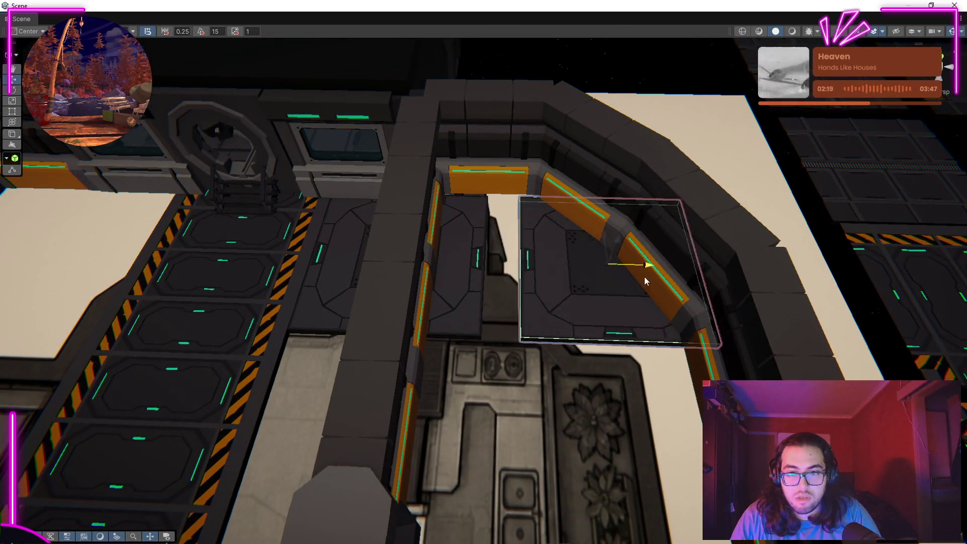
Align the octagon-hatch panel tiles against the side-room wall and move the row up to add rows.
{"action": "left_click_drag", "start_coordinate": [609, 279], "coordinate": [590, 305]}
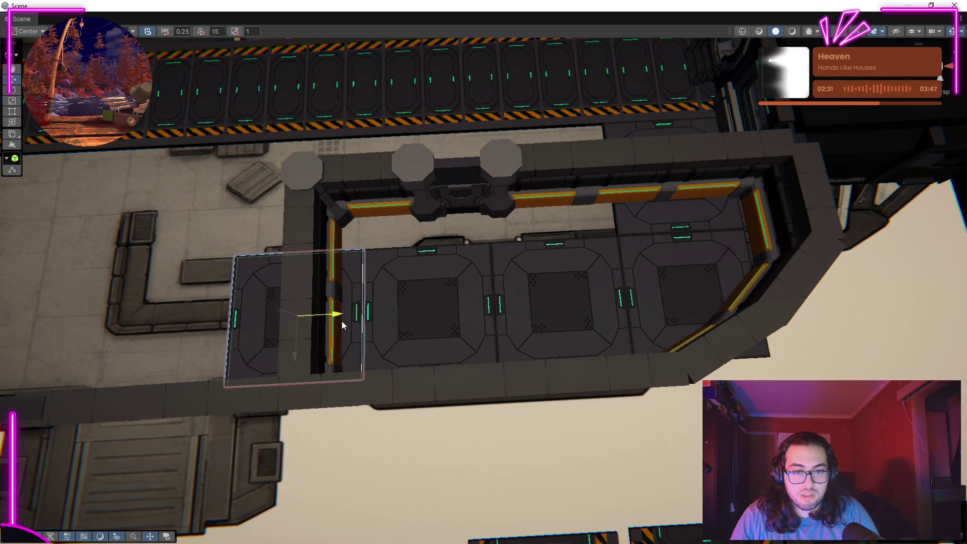
{"action": "left_click_drag", "start_coordinate": [343, 323], "coordinate": [696, 328]}
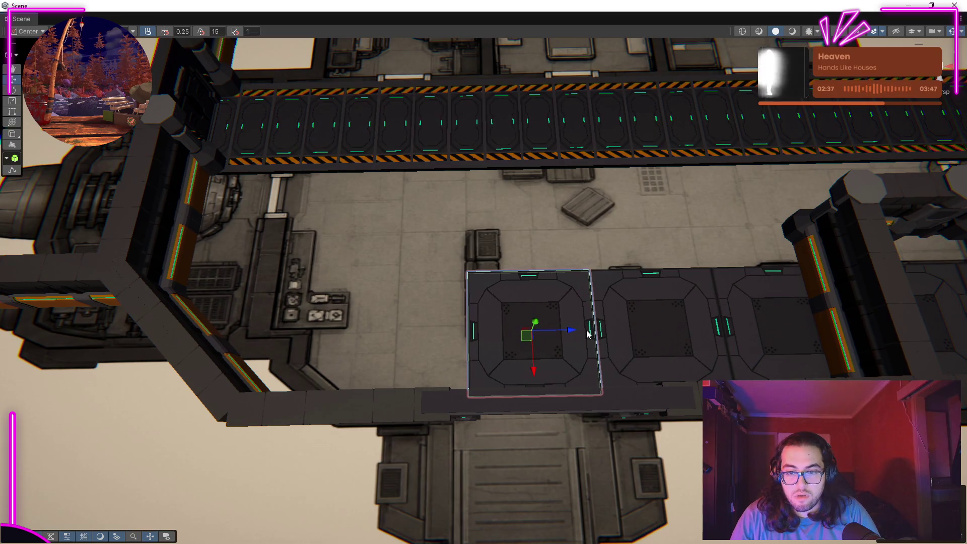
{"action": "left_click_drag", "start_coordinate": [574, 333], "coordinate": [643, 349]}
{"action": "left_click_drag", "start_coordinate": [518, 361], "coordinate": [590, 355]}
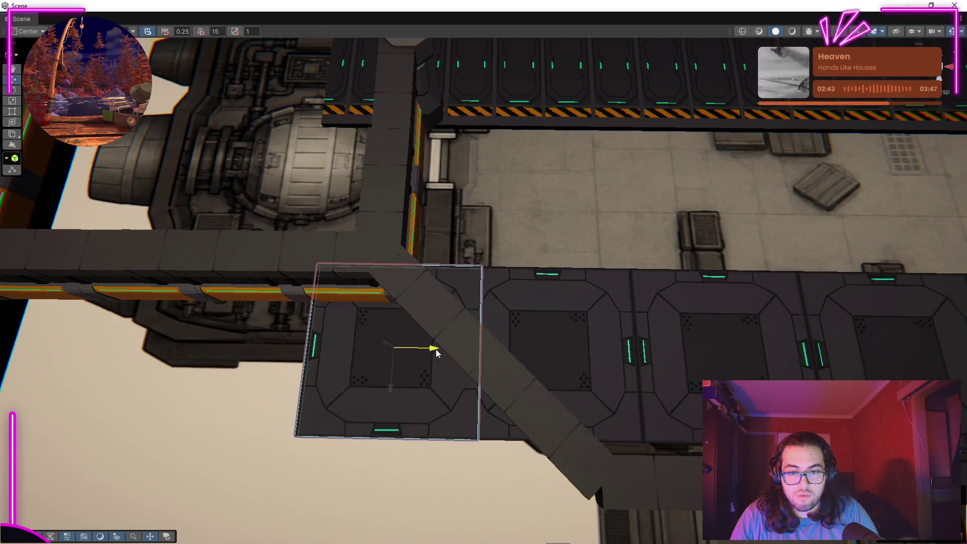
{"action": "left_click_drag", "start_coordinate": [400, 357], "coordinate": [416, 356]}
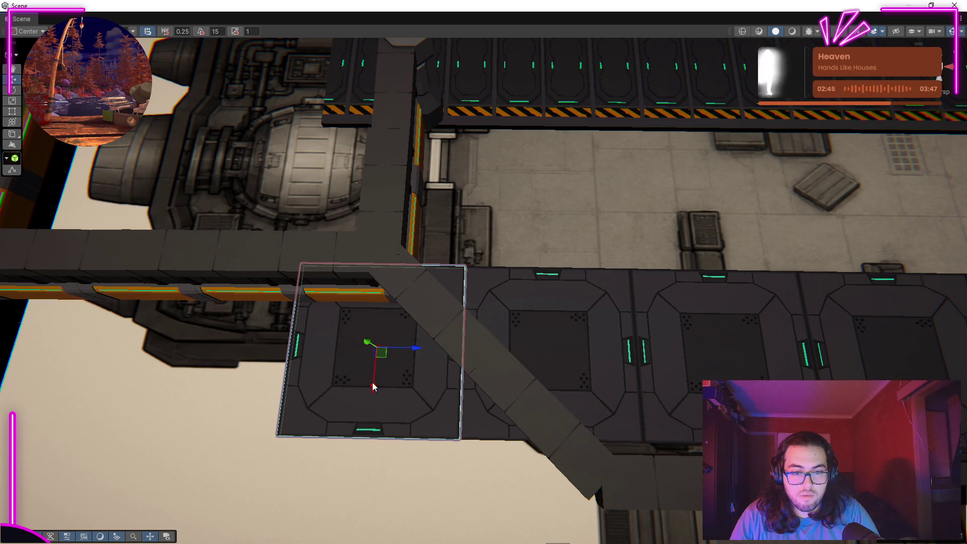
{"action": "left_click_drag", "start_coordinate": [380, 288], "coordinate": [763, 289]}
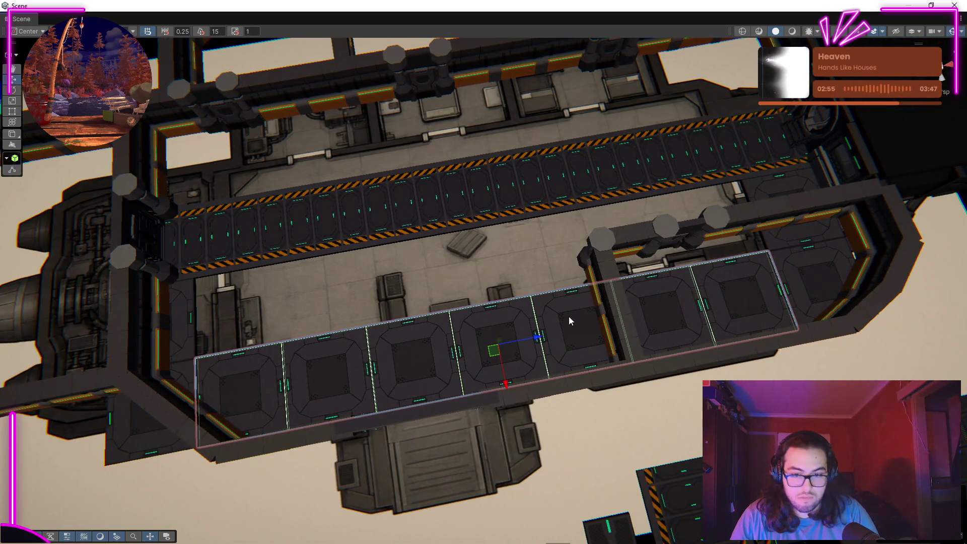
{"action": "left_click_drag", "start_coordinate": [503, 381], "coordinate": [957, 204]}
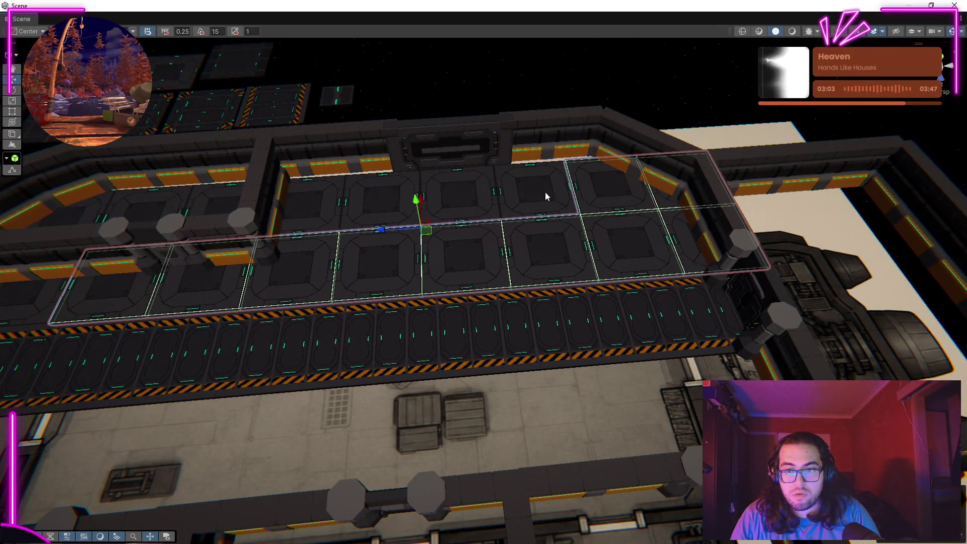
{"action": "left_click_drag", "start_coordinate": [321, 208], "coordinate": [401, 212]}
{"action": "left_click_drag", "start_coordinate": [222, 323], "coordinate": [431, 189]}
{"action": "scroll", "scroll_direction": "up", "scroll_amount": 3}
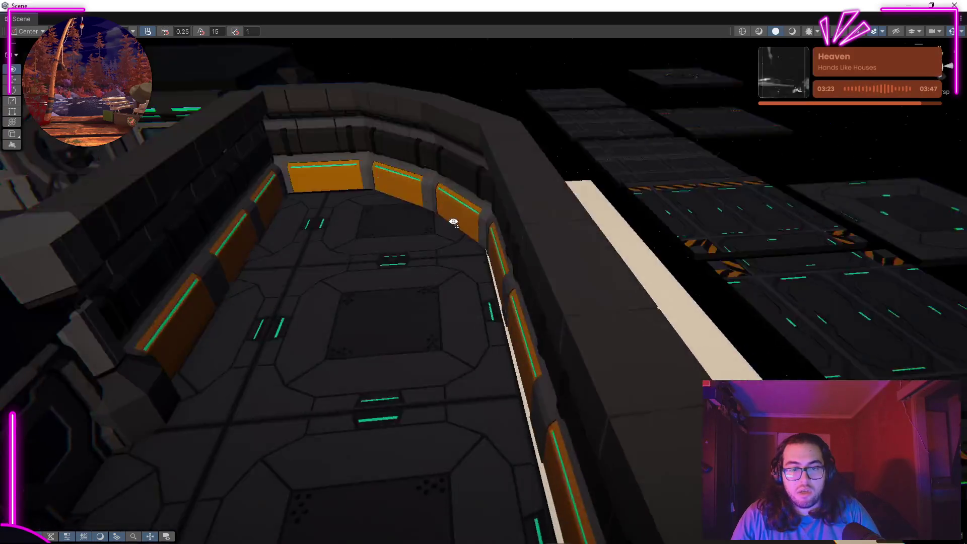
Move the octagon-hatch floor strip to the outer wall and select the hazard-striped corner tile.
{"action": "scroll", "scroll_direction": "down", "scroll_amount": 3}
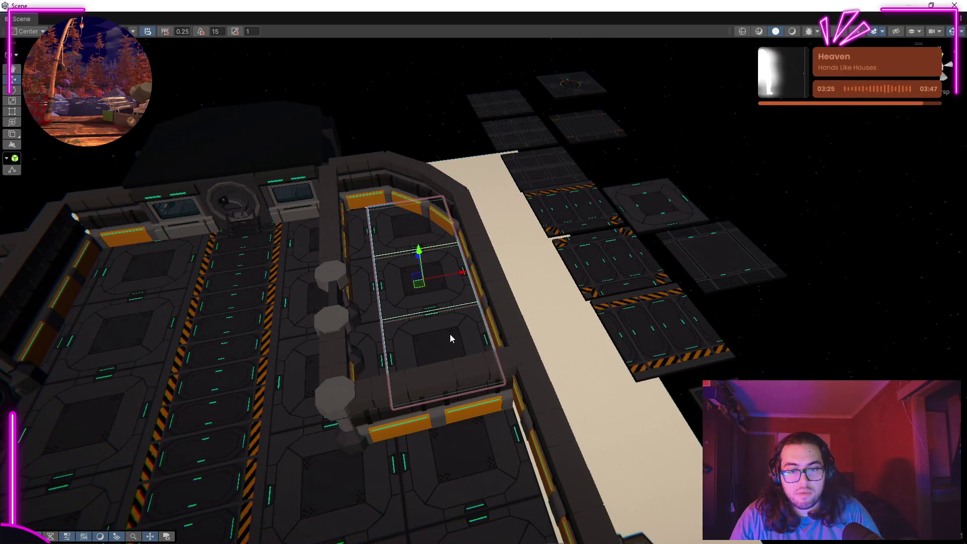
{"action": "left_click_drag", "start_coordinate": [624, 345], "coordinate": [331, 394]}
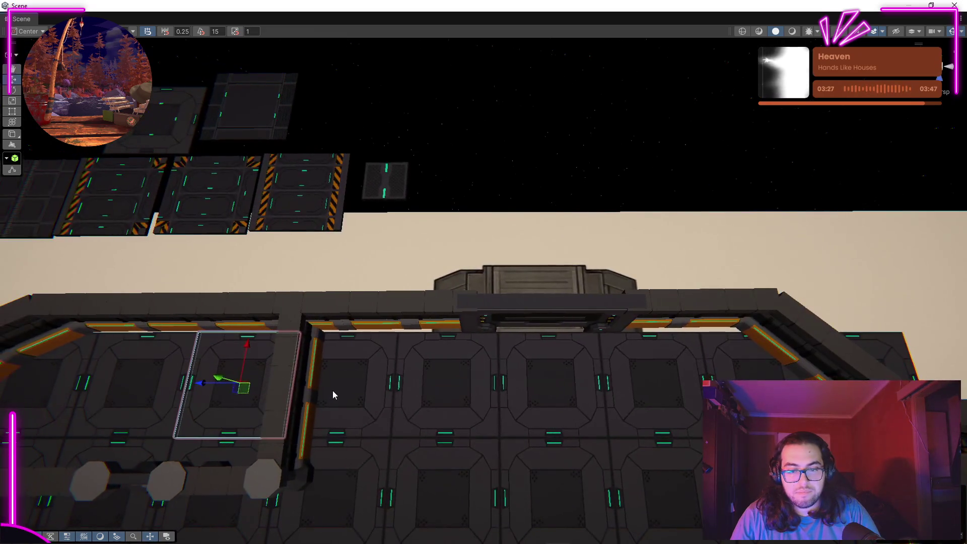
{"action": "left_click_drag", "start_coordinate": [763, 308], "coordinate": [640, 330]}
{"action": "left_click_drag", "start_coordinate": [604, 256], "coordinate": [537, 237]}
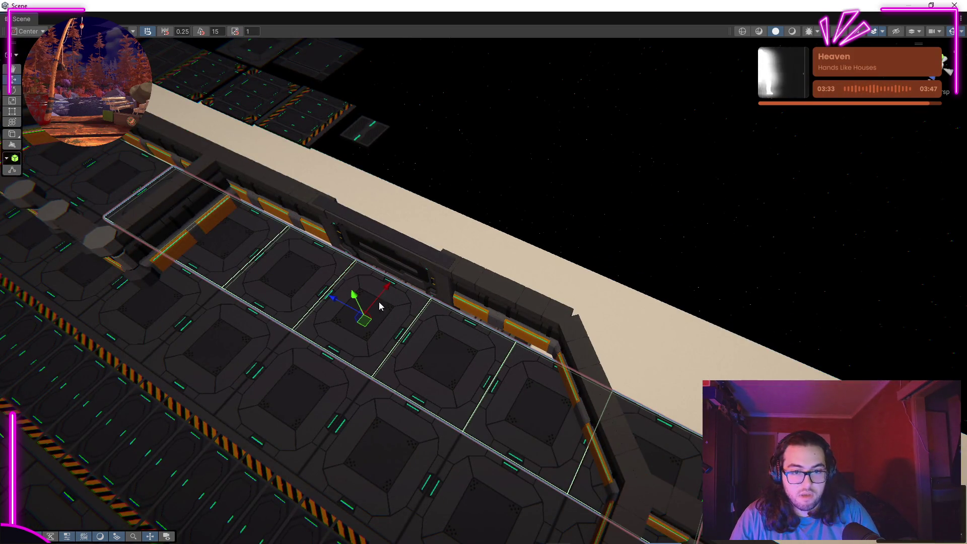
{"action": "left_click_drag", "start_coordinate": [399, 280], "coordinate": [299, 242]}
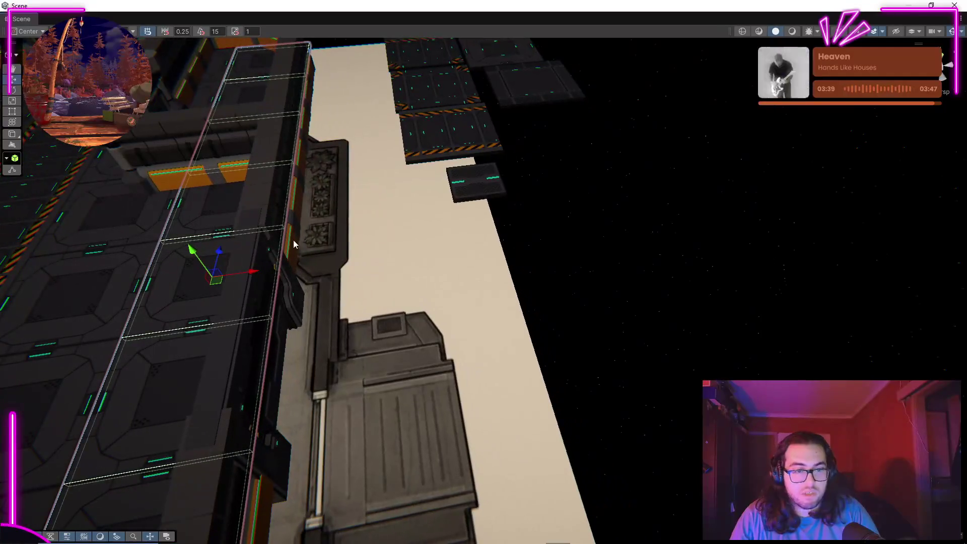
{"action": "left_click_drag", "start_coordinate": [251, 274], "coordinate": [367, 292]}
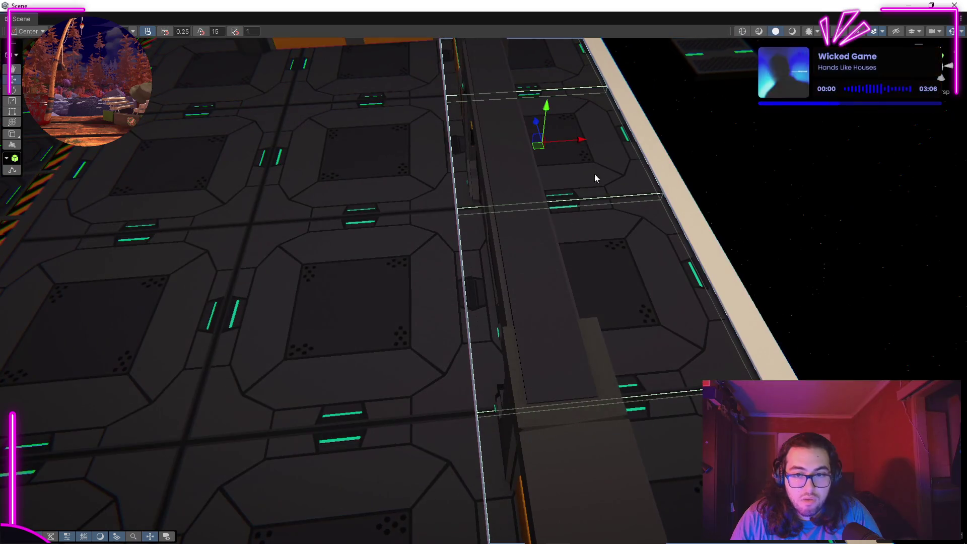
{"action": "left_click_drag", "start_coordinate": [839, 232], "coordinate": [346, 265]}
{"action": "left_click_drag", "start_coordinate": [617, 245], "coordinate": [801, 313]}
{"action": "left_click", "coordinate": [402, 393]}
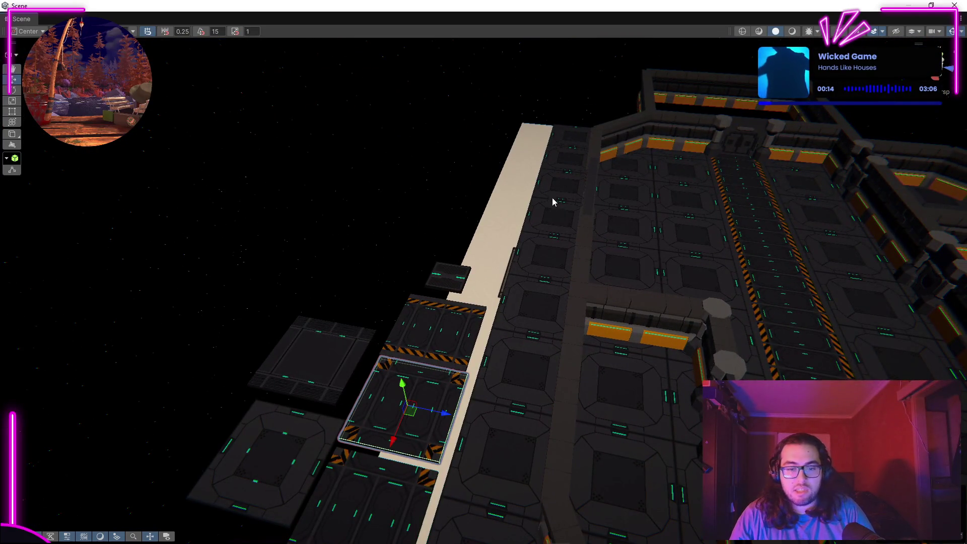
{"action": "key", "text": "Right"}
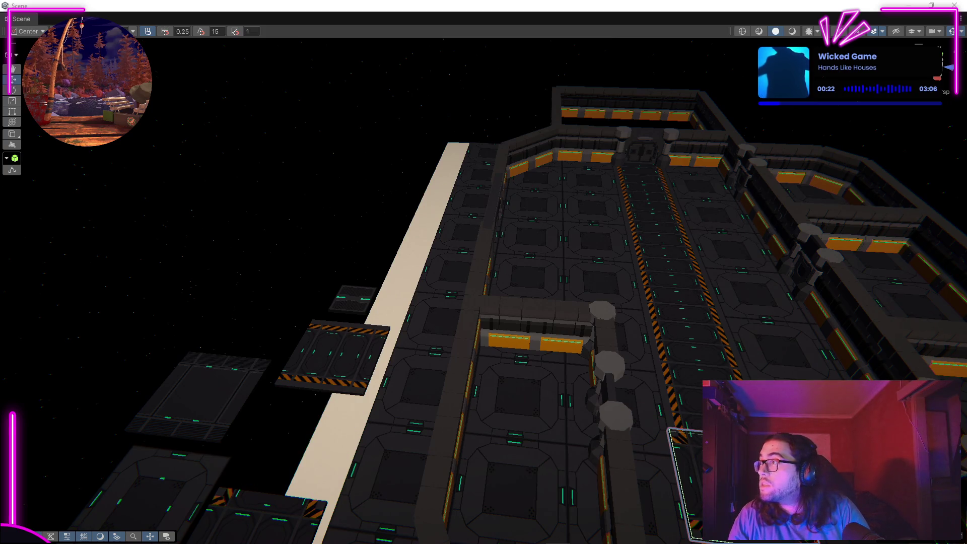
Frame the corner-striped hazard tile and slide it along X to the walkway's far end.
{"action": "key", "text": "f"}
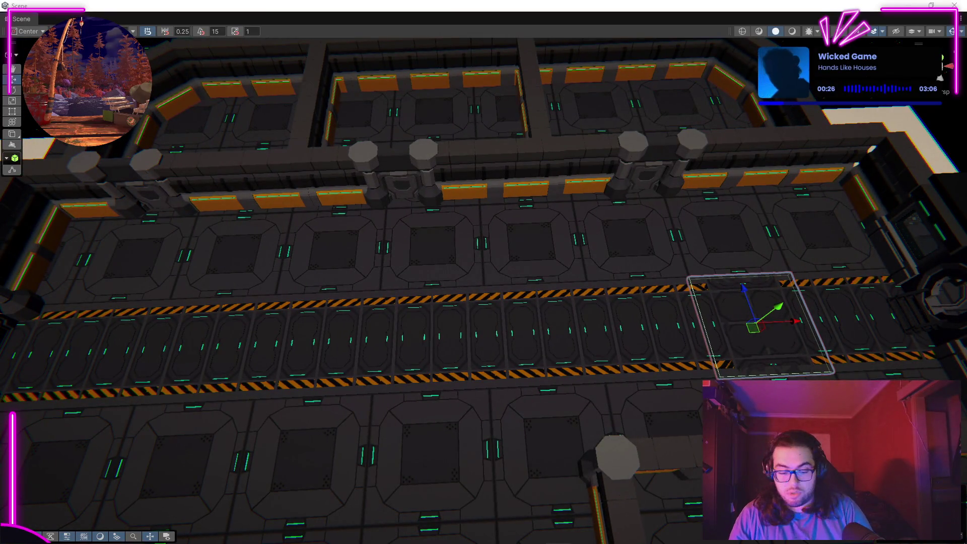
{"action": "left_click_drag", "start_coordinate": [880, 224], "coordinate": [714, 291]}
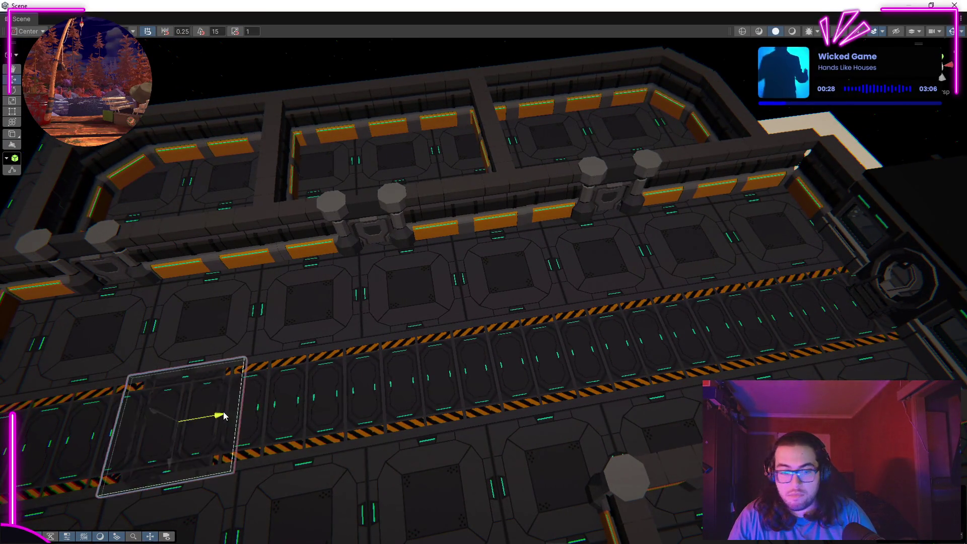
{"action": "key", "text": "f"}
{"action": "left_click_drag", "start_coordinate": [687, 347], "coordinate": [627, 227]}
{"action": "left_click", "coordinate": [626, 228]}
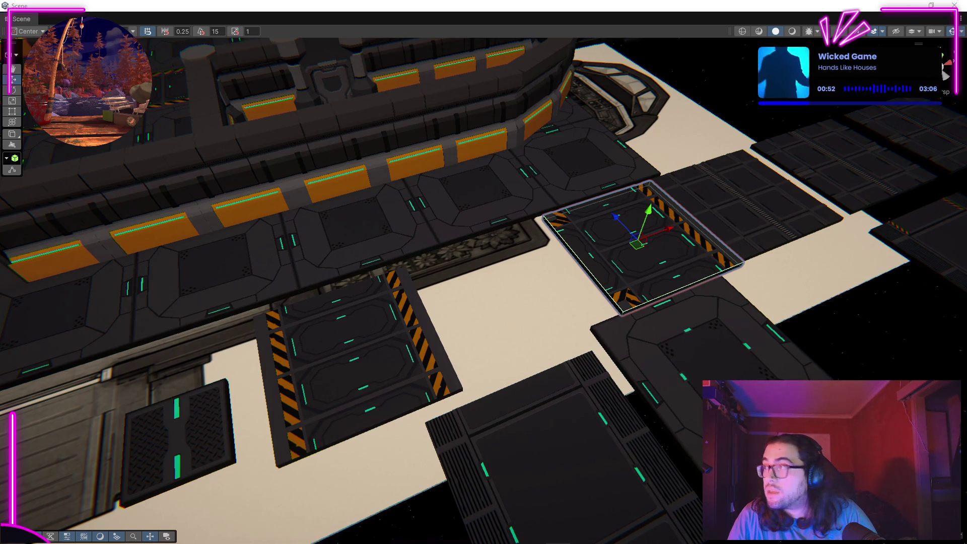
Undo the last two tile changes and move the hazard-stripe tile down to the walkway's edge.
{"action": "key", "text": "ctrl+z"}
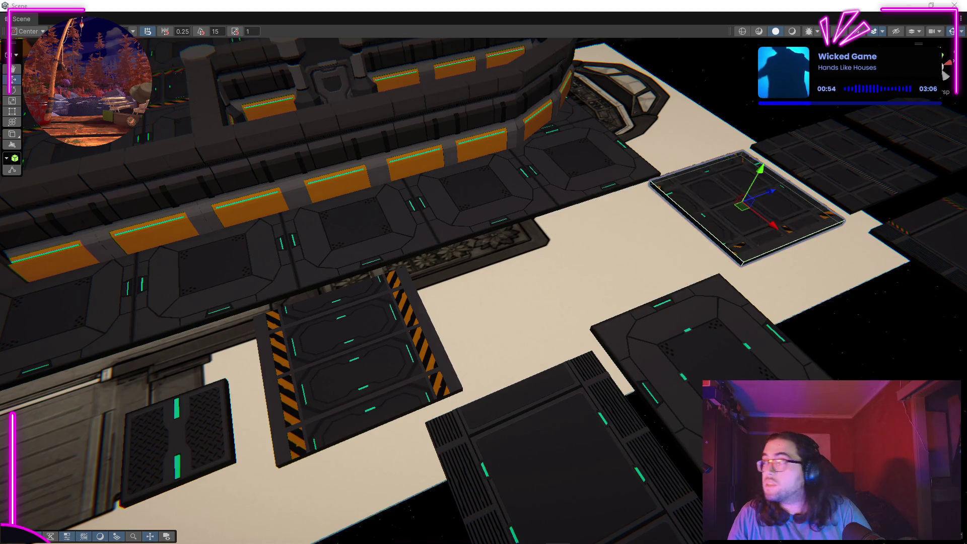
{"action": "key", "text": "ctrl+z"}
{"action": "left_click_drag", "start_coordinate": [714, 211], "coordinate": [873, 260]}
{"action": "left_click_drag", "start_coordinate": [935, 263], "coordinate": [275, 168]}
{"action": "left_click_drag", "start_coordinate": [481, 304], "coordinate": [417, 321]}
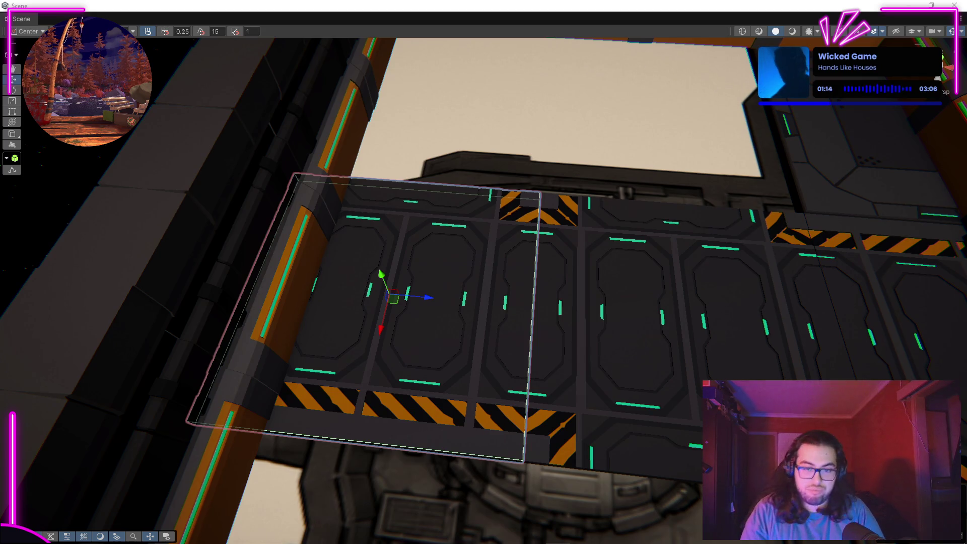
{"action": "left_click_drag", "start_coordinate": [381, 322], "coordinate": [347, 534]}
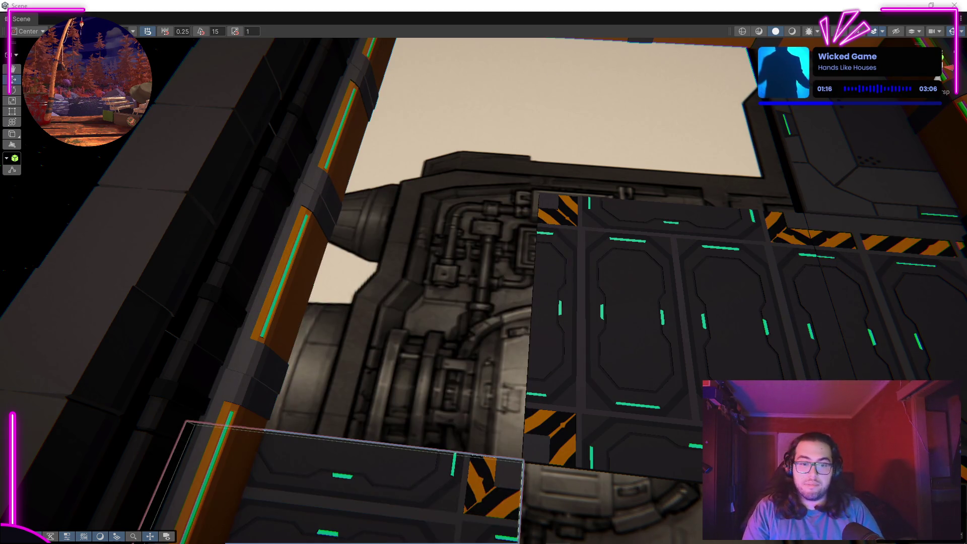
Nudge the floor tile sideways, then slide another panel tile left against the back wall.
{"action": "key", "text": "f"}
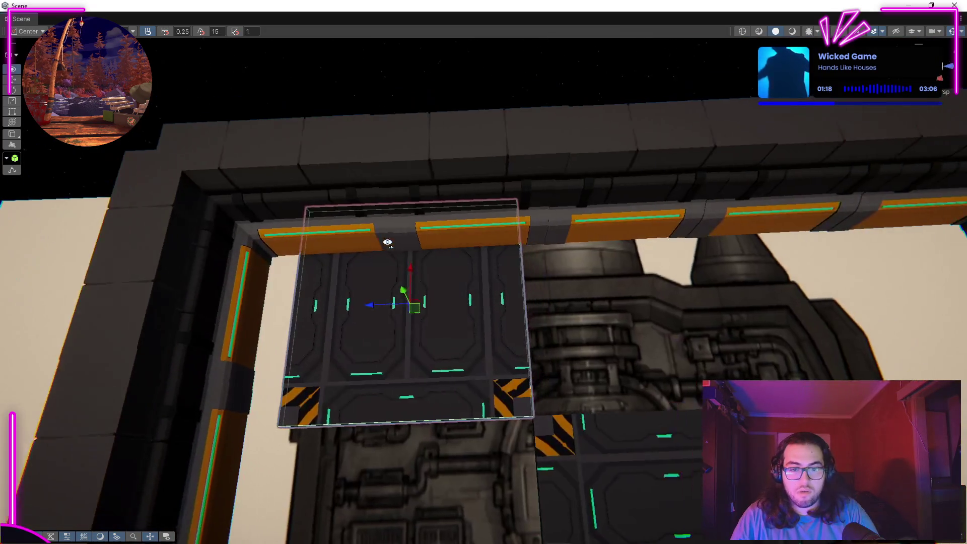
{"action": "left_click_drag", "start_coordinate": [407, 279], "coordinate": [630, 302]}
{"action": "key", "text": "f"}
{"action": "left_click", "coordinate": [589, 125]}
{"action": "left_click_drag", "start_coordinate": [635, 155], "coordinate": [527, 174]}
{"action": "left_click", "coordinate": [526, 173]}
{"action": "left_click_drag", "start_coordinate": [483, 214], "coordinate": [450, 230]}
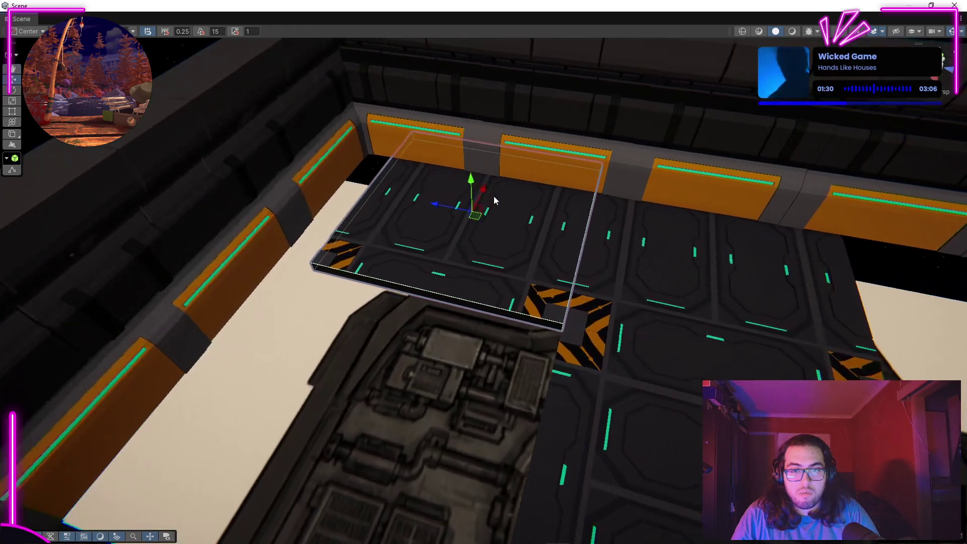
Reposition a panel floor tile around the room, ending near its bottom edge.
{"action": "scroll", "scroll_direction": "up", "scroll_amount": 3}
{"action": "scroll", "scroll_direction": "down", "scroll_amount": 3}
{"action": "left_click_drag", "start_coordinate": [411, 395], "coordinate": [364, 358]}
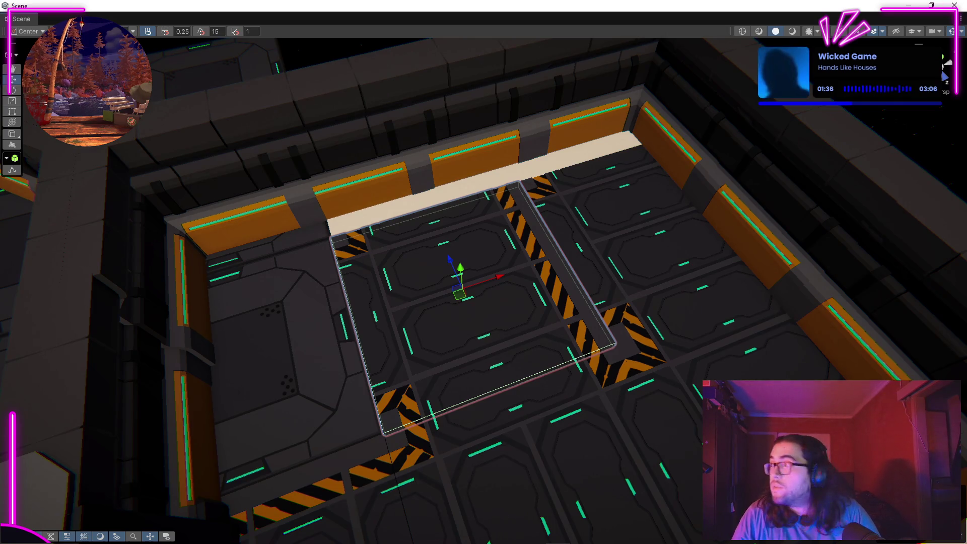
{"action": "left_click_drag", "start_coordinate": [459, 294], "coordinate": [554, 514]}
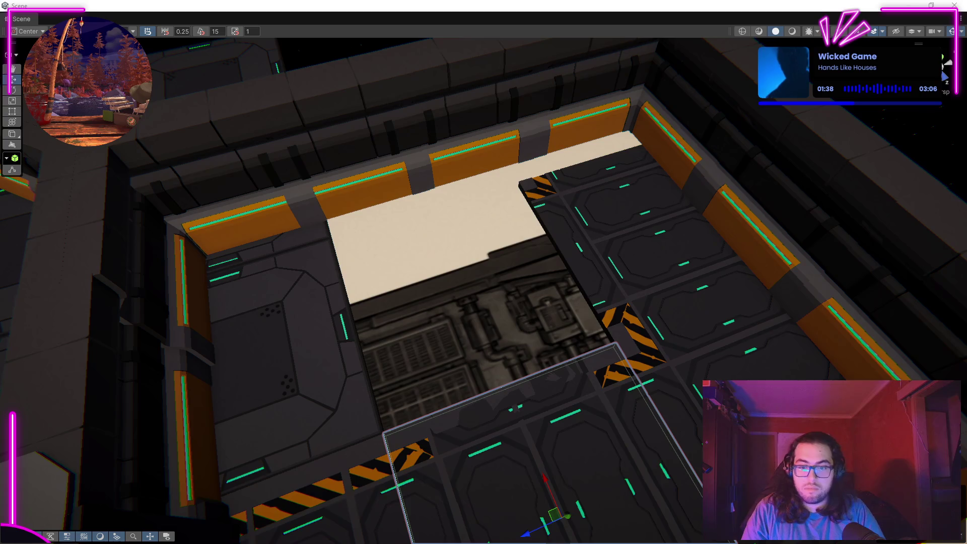
{"action": "left_click_drag", "start_coordinate": [554, 514], "coordinate": [498, 274]}
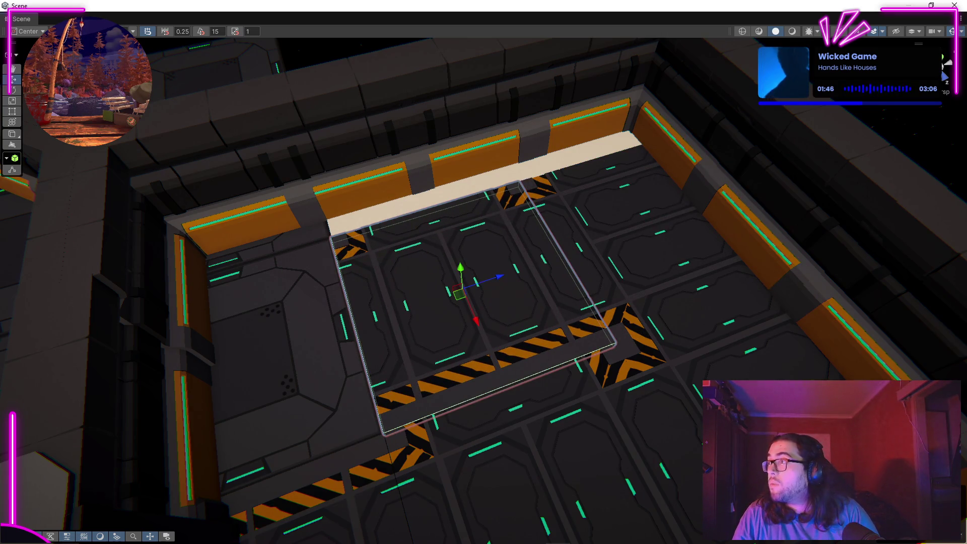
{"action": "left_click_drag", "start_coordinate": [459, 292], "coordinate": [323, 541]}
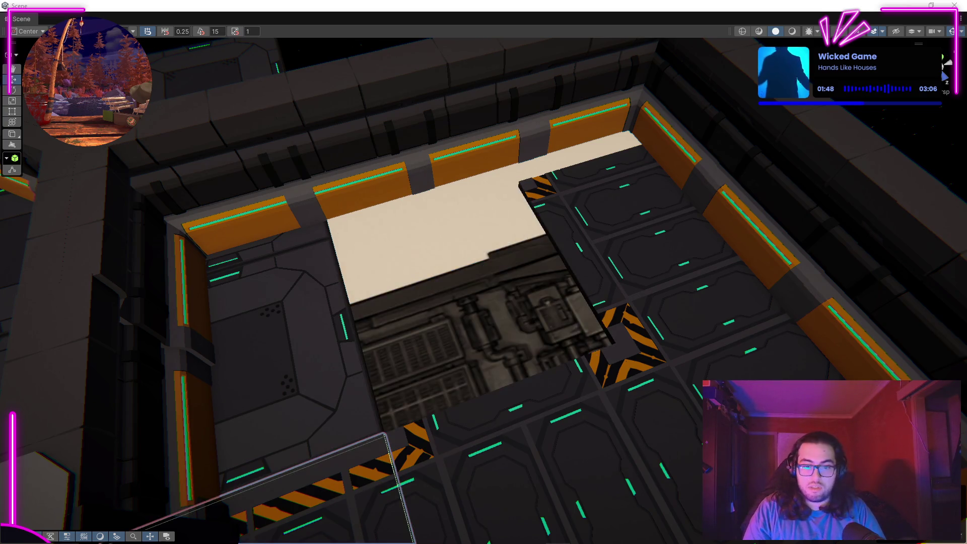
{"action": "key", "text": "f"}
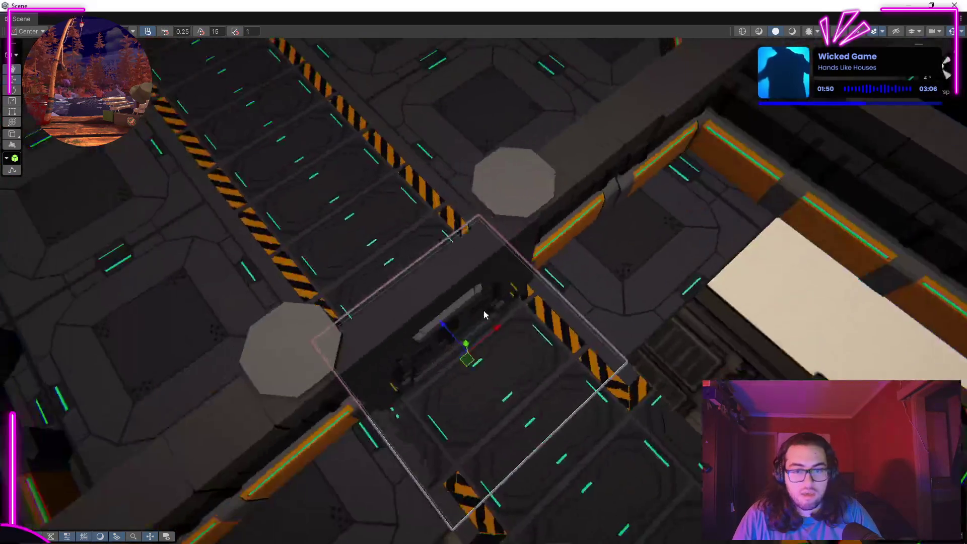
Move the floor tile down-right, then slide it left to fill the floor gap.
{"action": "left_click_drag", "start_coordinate": [463, 329], "coordinate": [640, 516]}
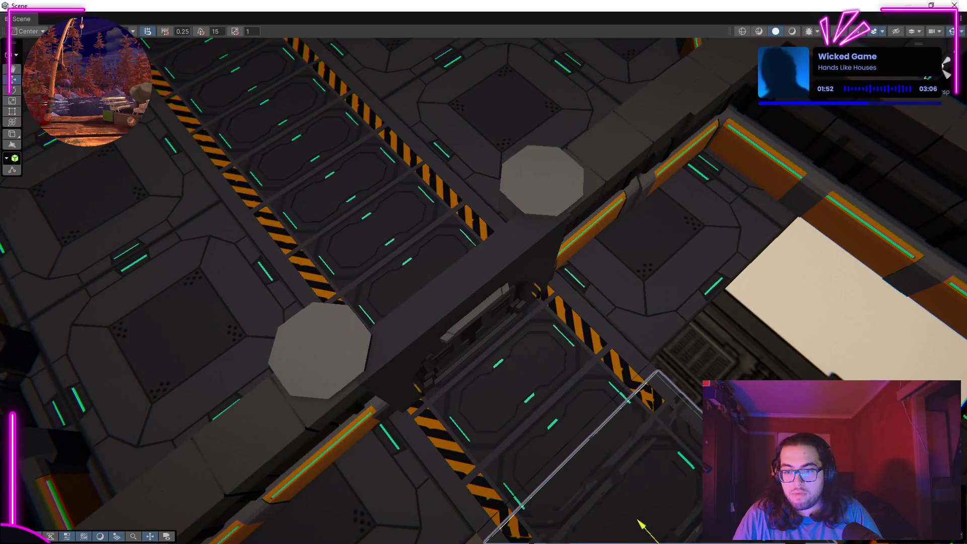
{"action": "key", "text": "f"}
{"action": "left_click_drag", "start_coordinate": [251, 302], "coordinate": [122, 417]}
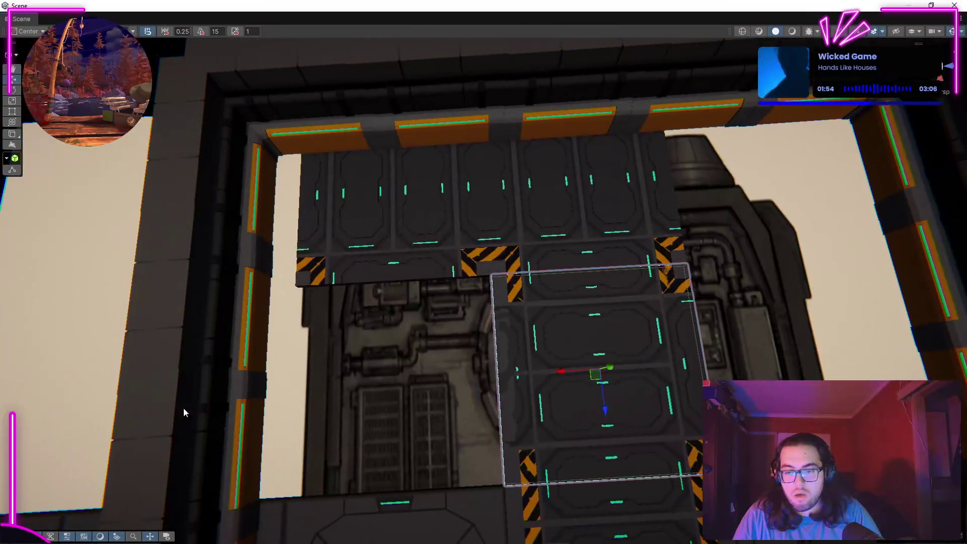
{"action": "left_click_drag", "start_coordinate": [564, 372], "coordinate": [360, 380]}
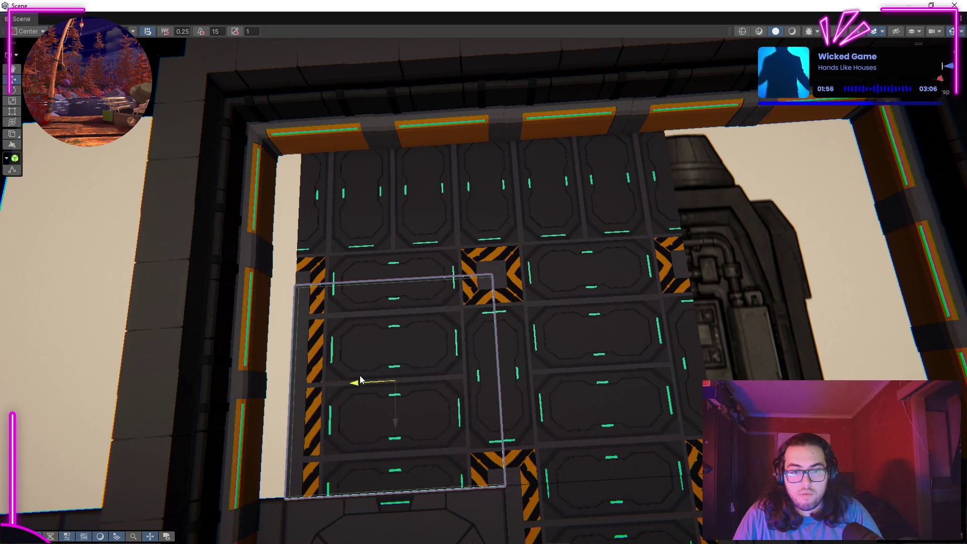
{"action": "left_click_drag", "start_coordinate": [527, 333], "coordinate": [557, 339]}
Shift a two-tile selection right, then rotate a smaller tile group and slide it into place.
{"action": "left_click", "coordinate": [408, 204]}
{"action": "left_click_drag", "start_coordinate": [340, 276], "coordinate": [788, 286]}
{"action": "left_click", "coordinate": [913, 144]}
{"action": "left_click", "coordinate": [531, 239]}
{"action": "left_click", "coordinate": [544, 262]}
{"action": "scroll", "scroll_direction": "up", "scroll_amount": 3}
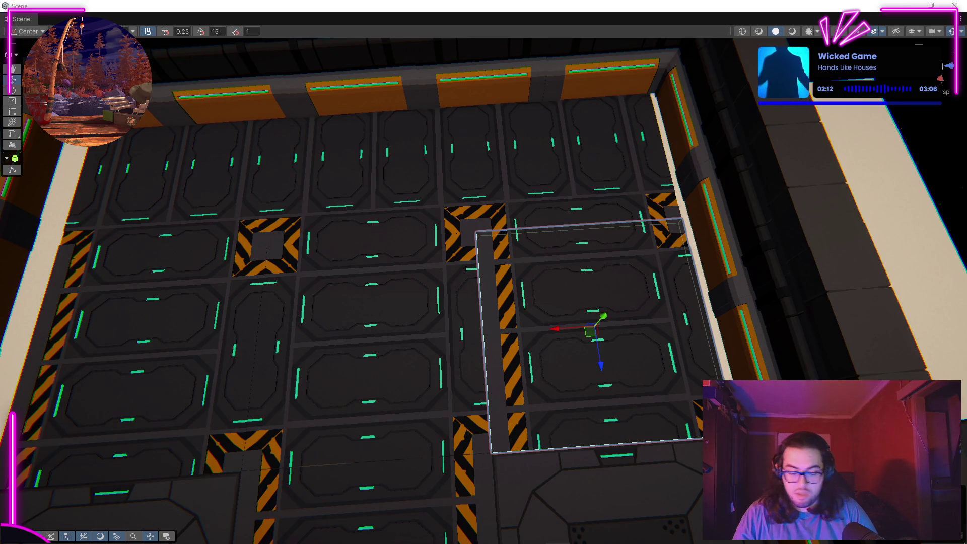
{"action": "key", "text": "ctrl+z"}
{"action": "left_click_drag", "start_coordinate": [333, 345], "coordinate": [558, 340]}
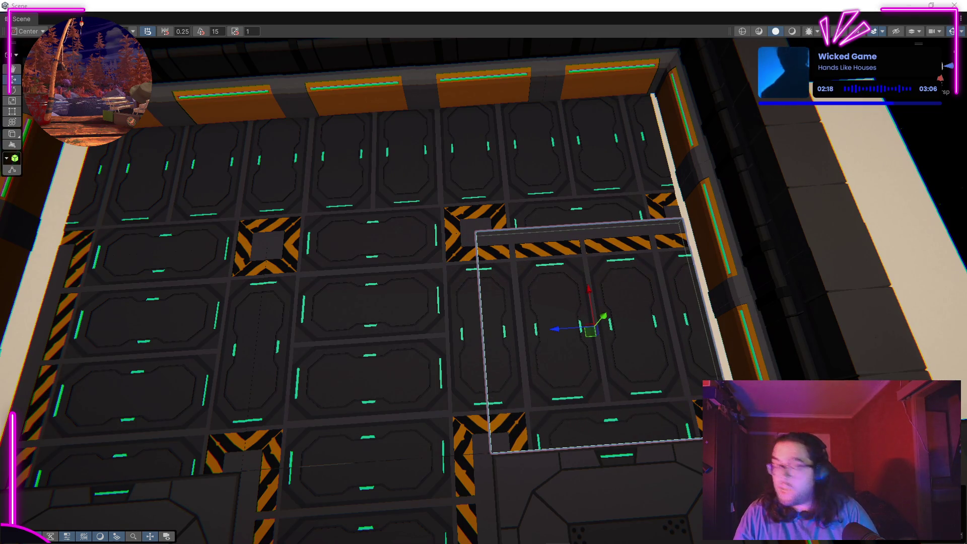
{"action": "key", "text": "ctrl+z"}
Move the floor section down-right and toward the right-hand room, then select another section.
{"action": "left_click_drag", "start_coordinate": [771, 179], "coordinate": [632, 356]}
{"action": "left_click_drag", "start_coordinate": [596, 240], "coordinate": [639, 302]}
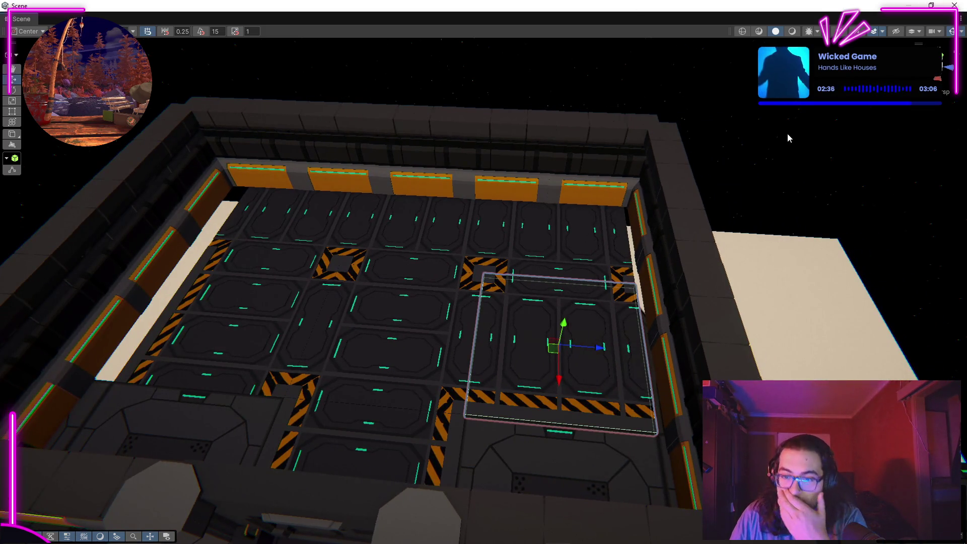
{"action": "left_click_drag", "start_coordinate": [307, 304], "coordinate": [698, 202]}
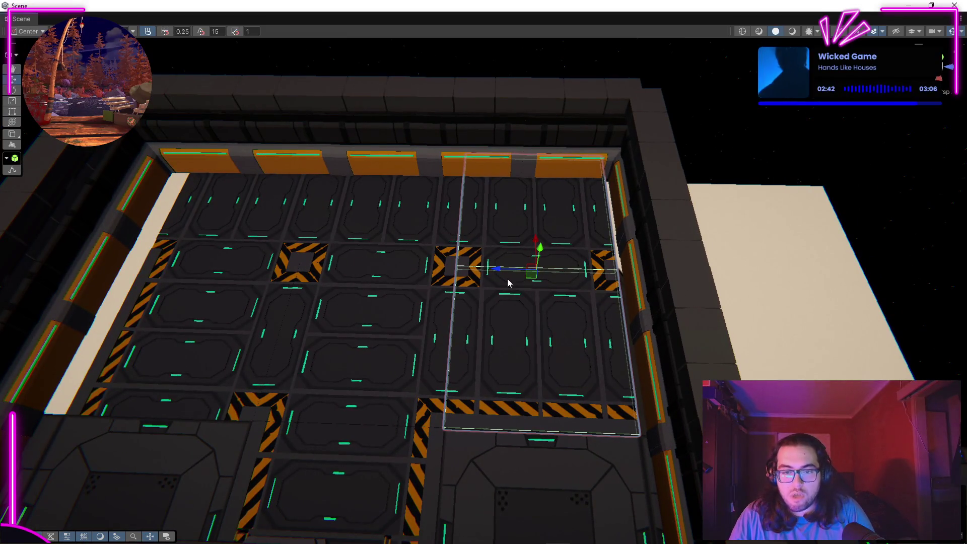
{"action": "left_click_drag", "start_coordinate": [503, 270], "coordinate": [655, 276]}
{"action": "left_click", "coordinate": [740, 211]}
{"action": "scroll", "scroll_direction": "up", "scroll_amount": 3}
{"action": "left_click_drag", "start_coordinate": [740, 215], "coordinate": [310, 301]}
{"action": "left_click", "coordinate": [534, 296]}
{"action": "key", "text": "f"}
{"action": "scroll", "scroll_direction": "up", "scroll_amount": 3}
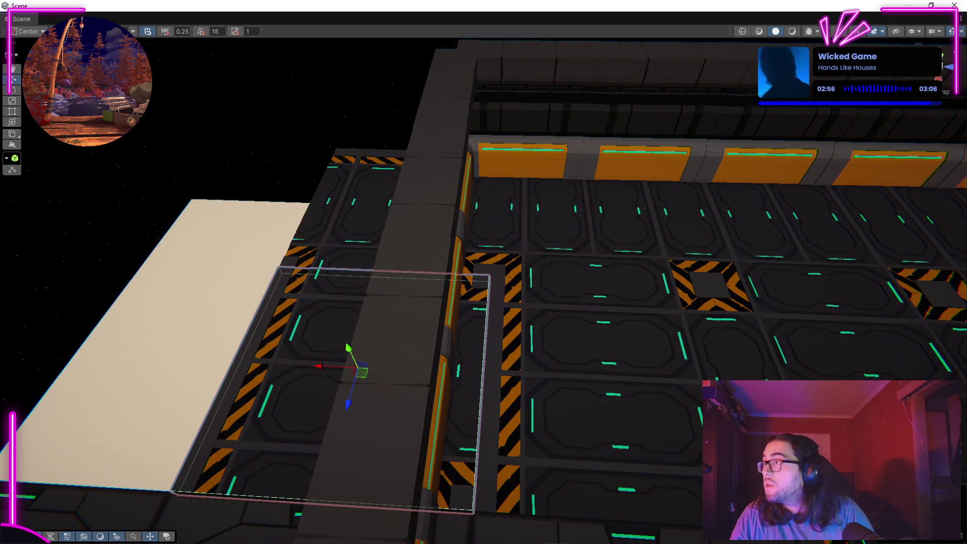
Turn the floor section around and slide it along Z and X into the adjacent room.
{"action": "key", "text": "ctrl+z"}
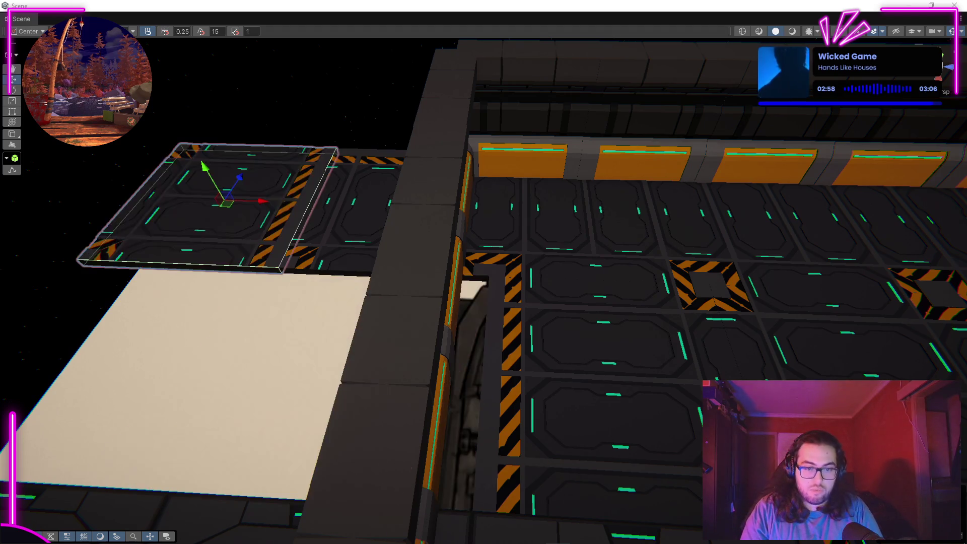
{"action": "left_click_drag", "start_coordinate": [239, 177], "coordinate": [230, 363]}
{"action": "left_click_drag", "start_coordinate": [143, 360], "coordinate": [383, 400]}
{"action": "left_click", "coordinate": [282, 126]}
{"action": "left_click_drag", "start_coordinate": [282, 125], "coordinate": [655, 353]}
{"action": "left_click", "coordinate": [619, 339]}
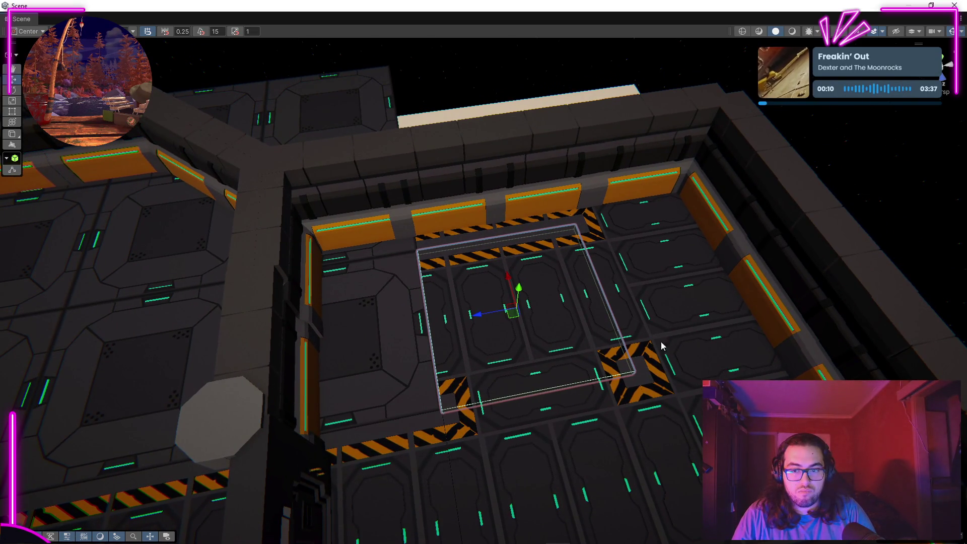
{"action": "left_click", "coordinate": [620, 59]}
{"action": "left_click_drag", "start_coordinate": [654, 202], "coordinate": [466, 282]}
{"action": "left_click_drag", "start_coordinate": [523, 242], "coordinate": [175, 219]}
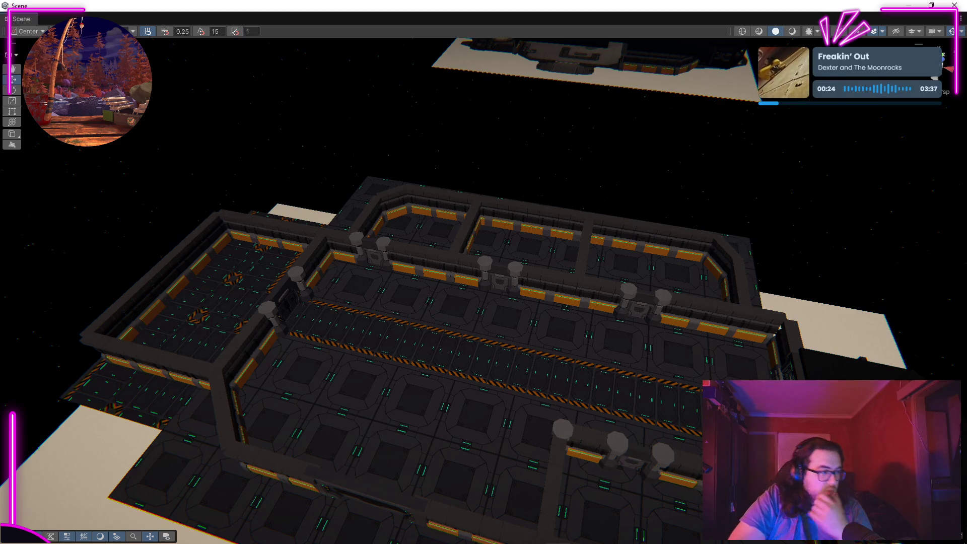
Orbit the Scene view to look over the fully tiled station floor.
{"action": "left_click_drag", "start_coordinate": [560, 352], "coordinate": [593, 302]}
{"action": "scroll", "scroll_direction": "down", "scroll_amount": 3}
{"action": "left_click_drag", "start_coordinate": [525, 286], "coordinate": [877, 227]}
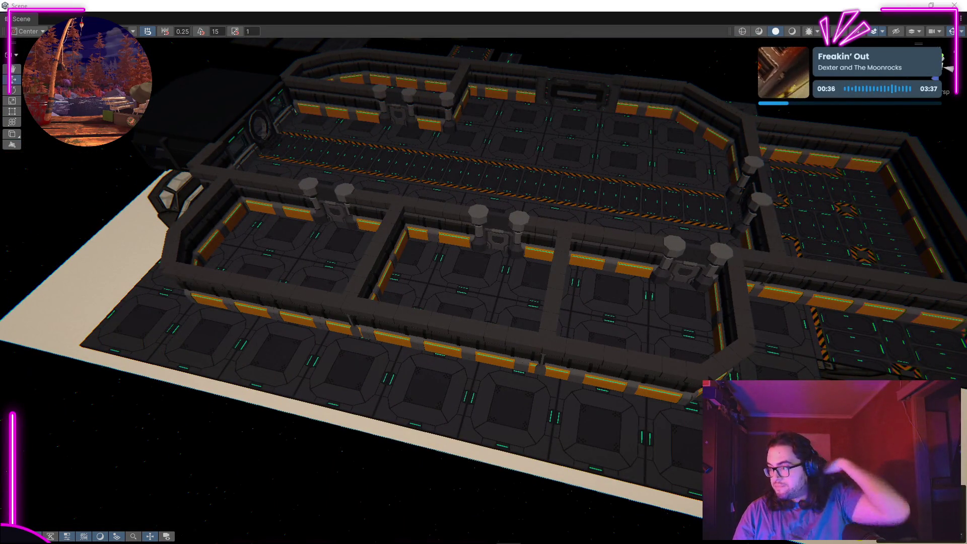
Search 'val' from the Start menu to launch VALORANT.
{"action": "key", "text": "super"}
{"action": "type", "text": "val"}
{"action": "key", "text": "Escape"}
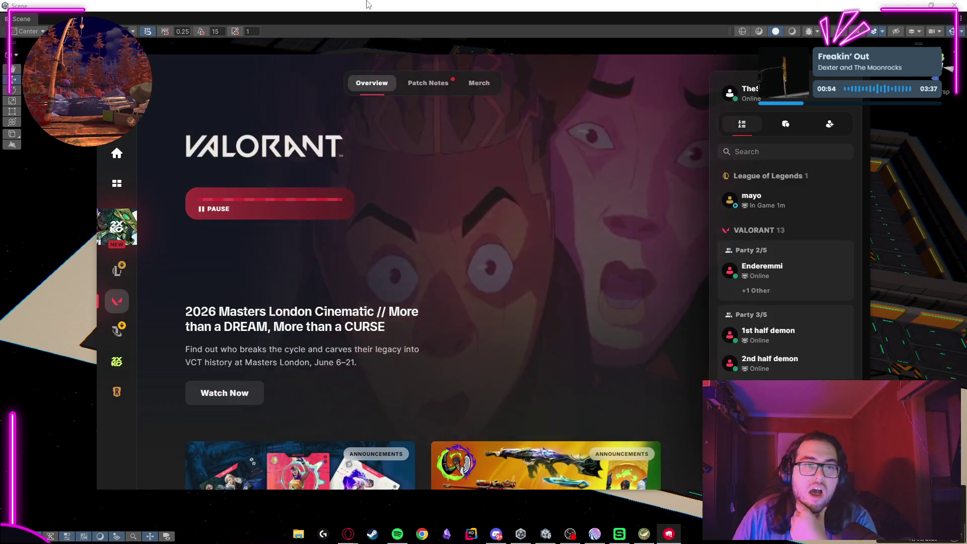
Bring the Unity editor back in front of the Riot Client and pull the view back.
{"action": "left_click", "coordinate": [327, 11]}
{"action": "left_click_drag", "start_coordinate": [372, 296], "coordinate": [353, 229]}
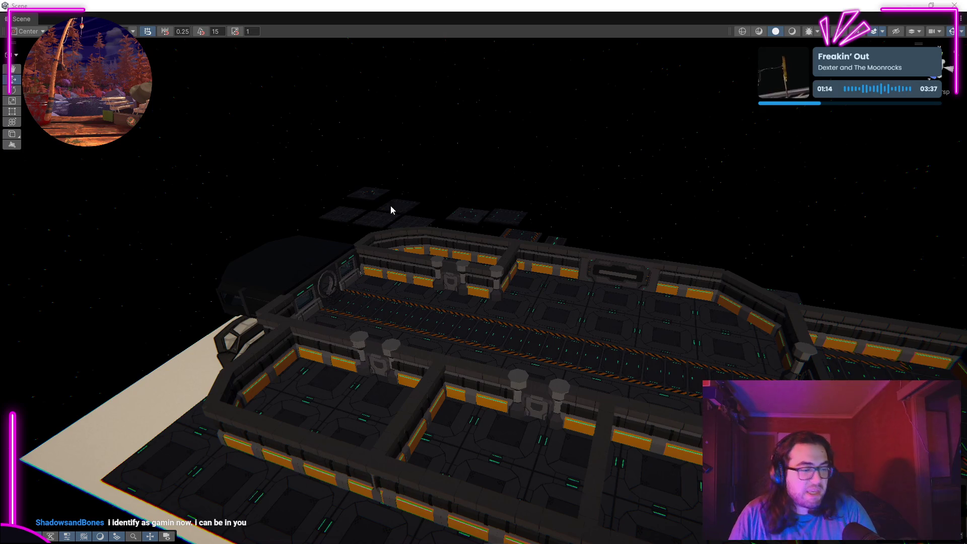
{"action": "left_click_drag", "start_coordinate": [422, 164], "coordinate": [471, 166]}
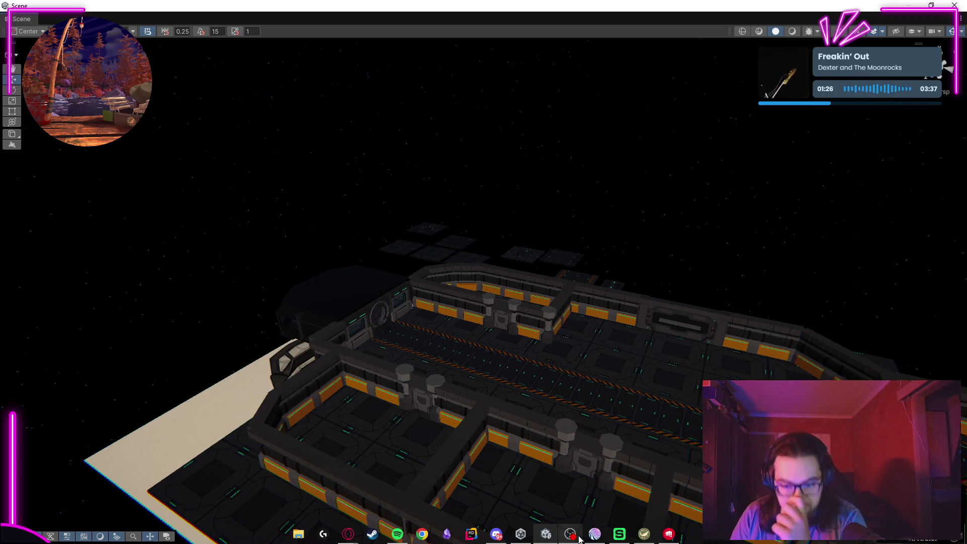
{"action": "left_click", "coordinate": [667, 534]}
{"action": "left_click", "coordinate": [667, 534]}
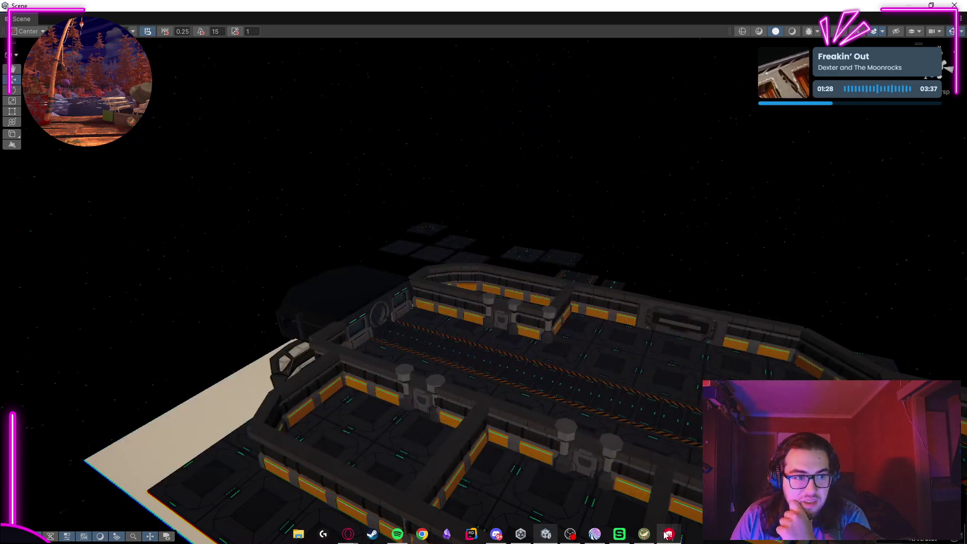
{"action": "left_click_drag", "start_coordinate": [420, 270], "coordinate": [546, 246]}
Delete the loose floor tiles floating beside the station, one group at a time.
{"action": "left_click_drag", "start_coordinate": [375, 223], "coordinate": [481, 269]}
{"action": "key", "text": "Delete"}
{"action": "left_click", "coordinate": [473, 256]}
{"action": "key", "text": "Delete"}
{"action": "left_click", "coordinate": [369, 259]}
{"action": "key", "text": "Delete"}
{"action": "left_click", "coordinate": [388, 291]}
{"action": "key", "text": "Delete"}
{"action": "left_click", "coordinate": [476, 334]}
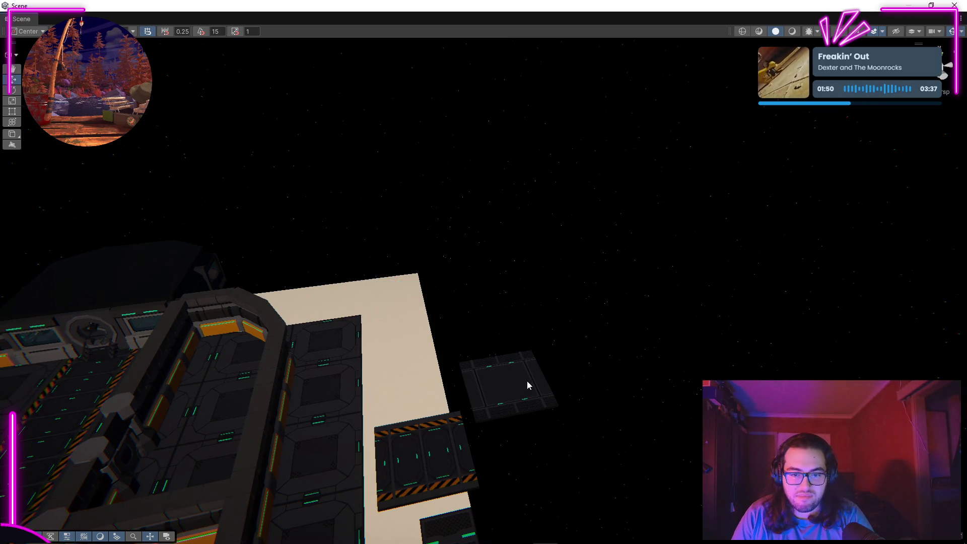
Swing the view over the deck to check a floor tile and the floor's edge, then deselect it.
{"action": "left_click_drag", "start_coordinate": [572, 466], "coordinate": [587, 231]}
{"action": "left_click", "coordinate": [464, 259]}
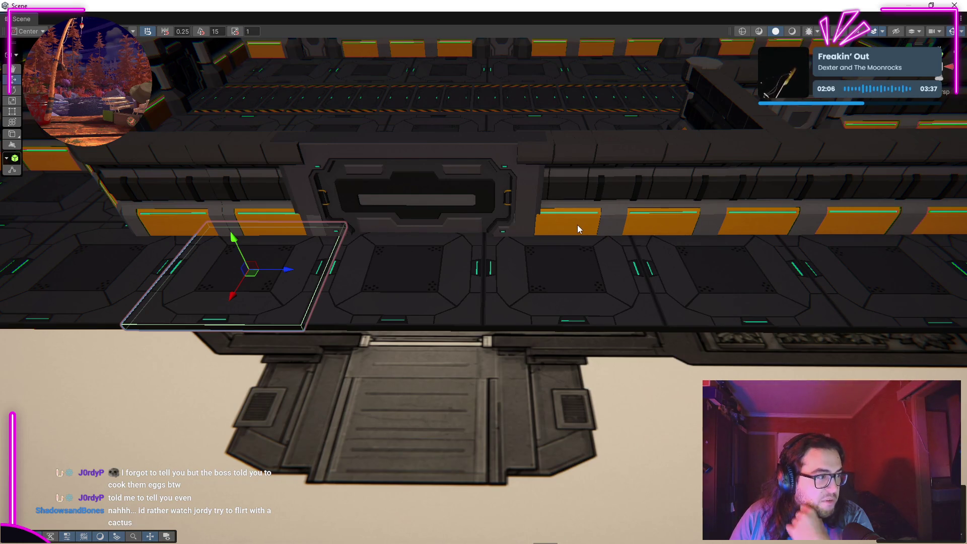
{"action": "left_click_drag", "start_coordinate": [577, 225], "coordinate": [86, 201]}
{"action": "left_click", "coordinate": [230, 223]}
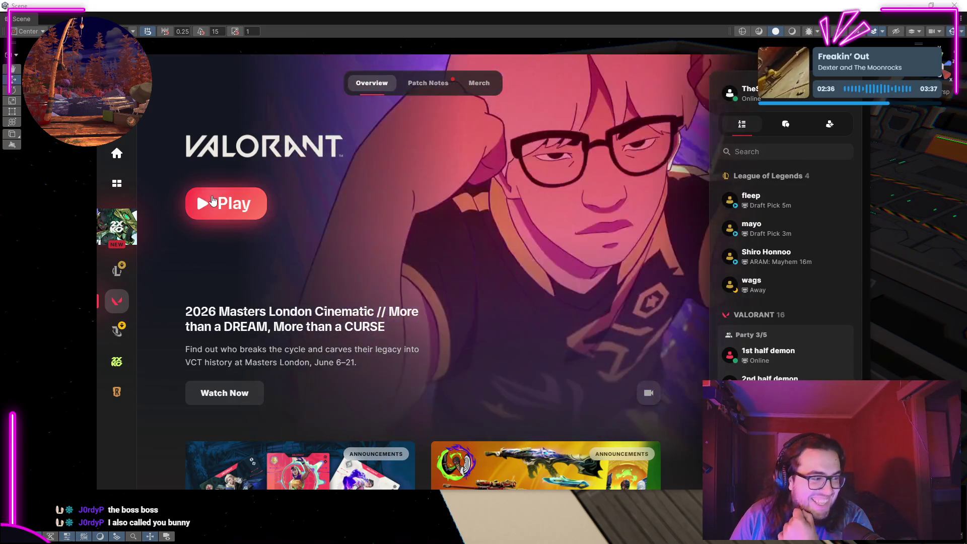
Hit Play on VALORANT in the Riot Client, then switch back to the Unity editor.
{"action": "left_click", "coordinate": [211, 200]}
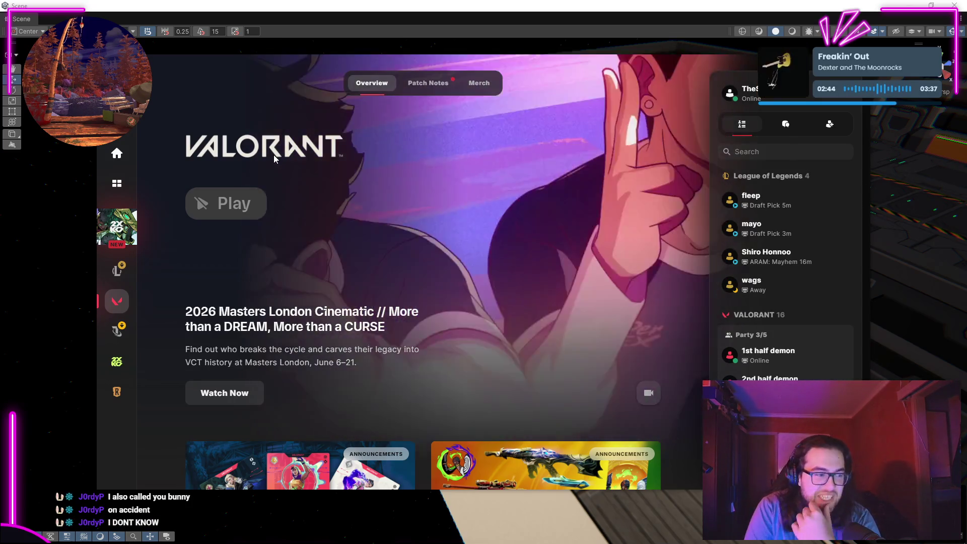
{"action": "key", "text": "alt+Tab"}
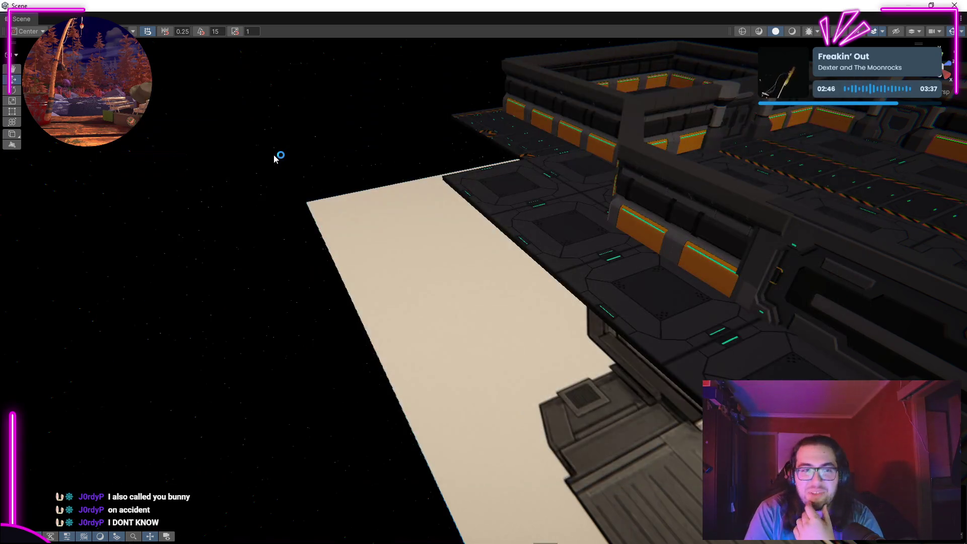
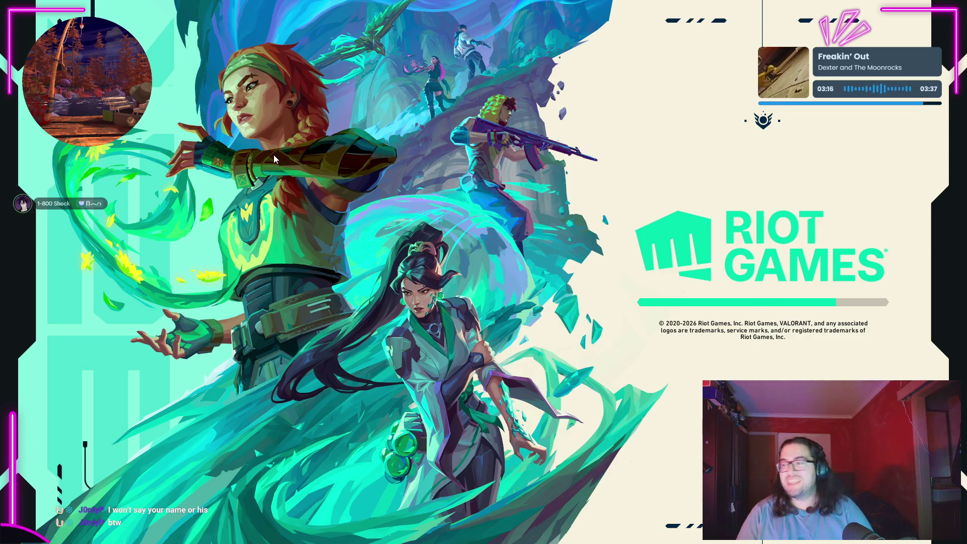
Bring the loaded VALORANT client forward and go to its Play lobby.
{"action": "key", "text": "alt+Tab"}
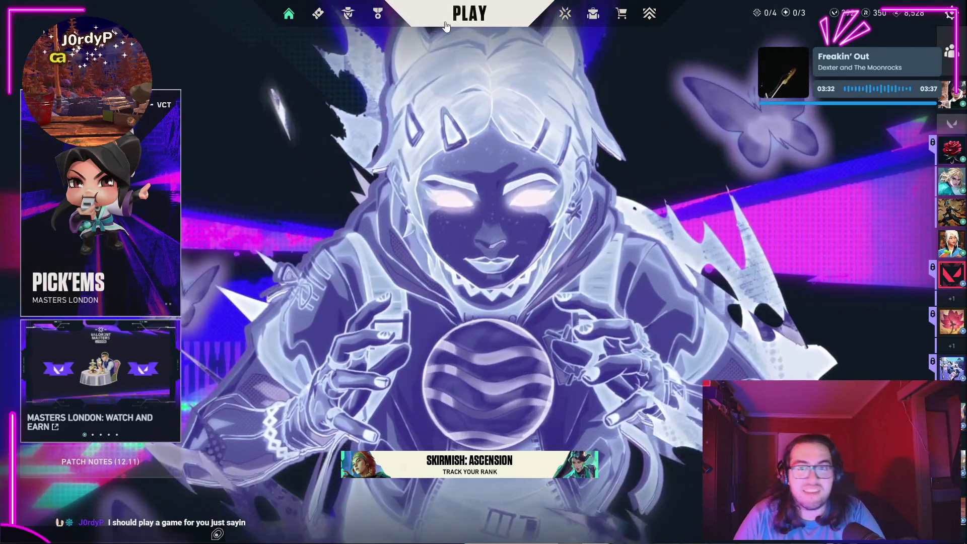
{"action": "left_click", "coordinate": [469, 13]}
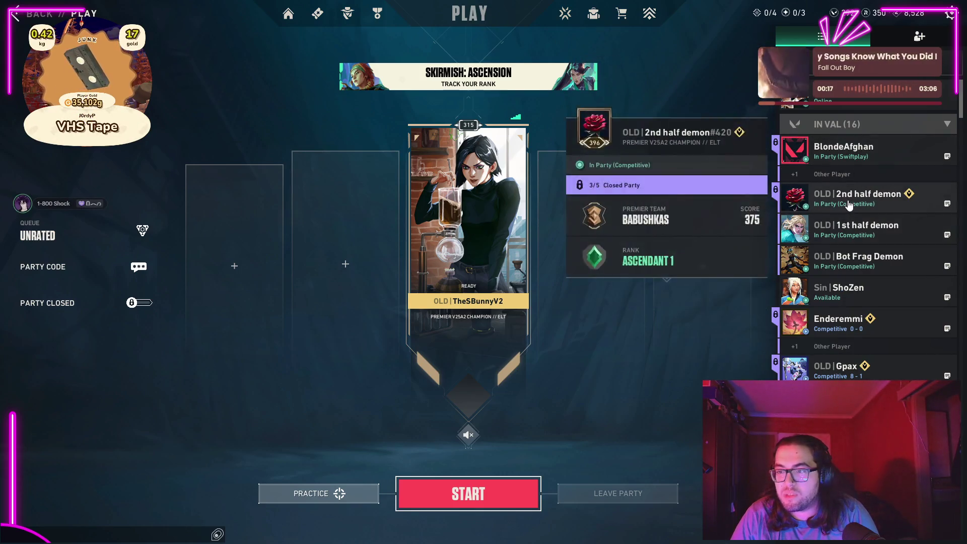
Whisper a friend "Dammm no room" and ":(", then view Career match history.
{"action": "right_click", "coordinate": [848, 204]}
{"action": "left_click", "coordinate": [864, 208]}
{"action": "type", "text": "Dammm"}
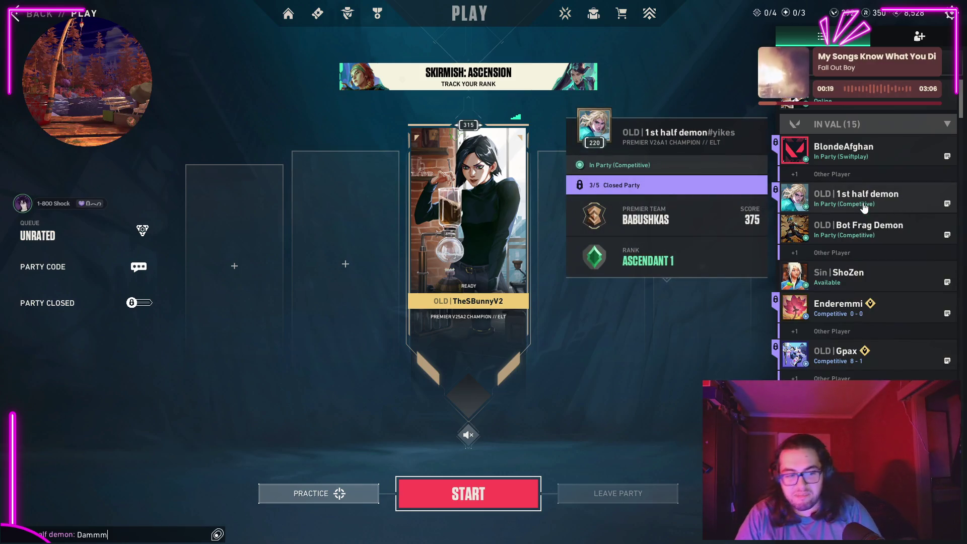
{"action": "type", "text": " no room "}
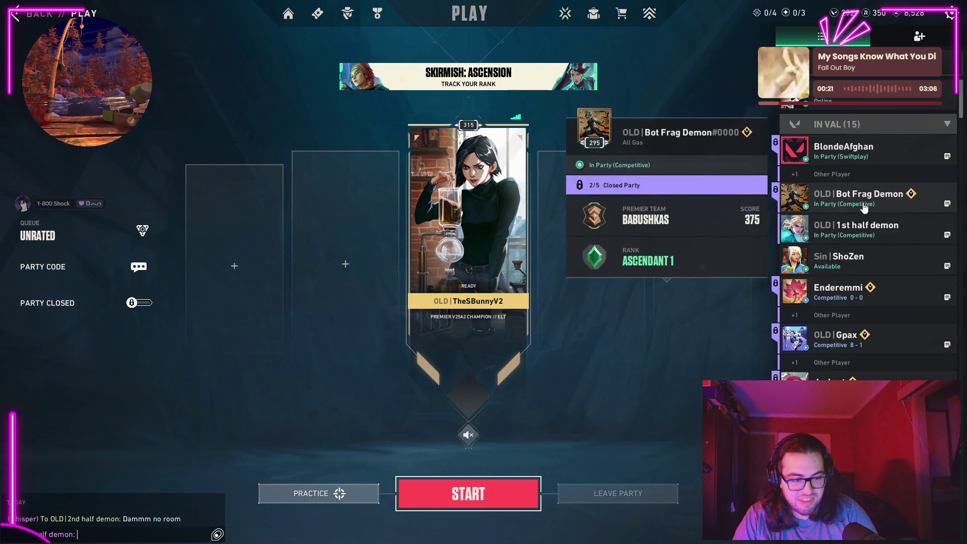
{"action": "type", "text": ":("}
{"action": "key", "text": "Return"}
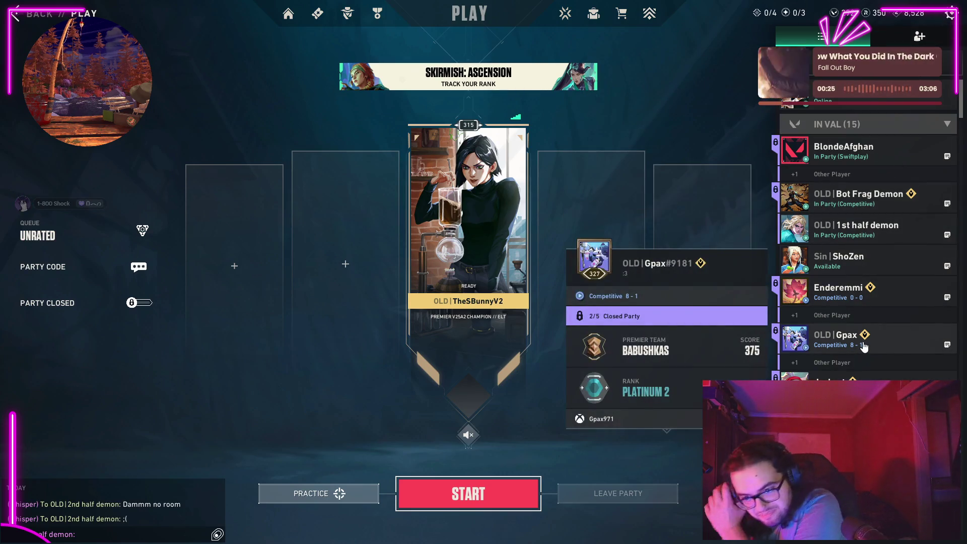
{"action": "left_click", "coordinate": [377, 13]}
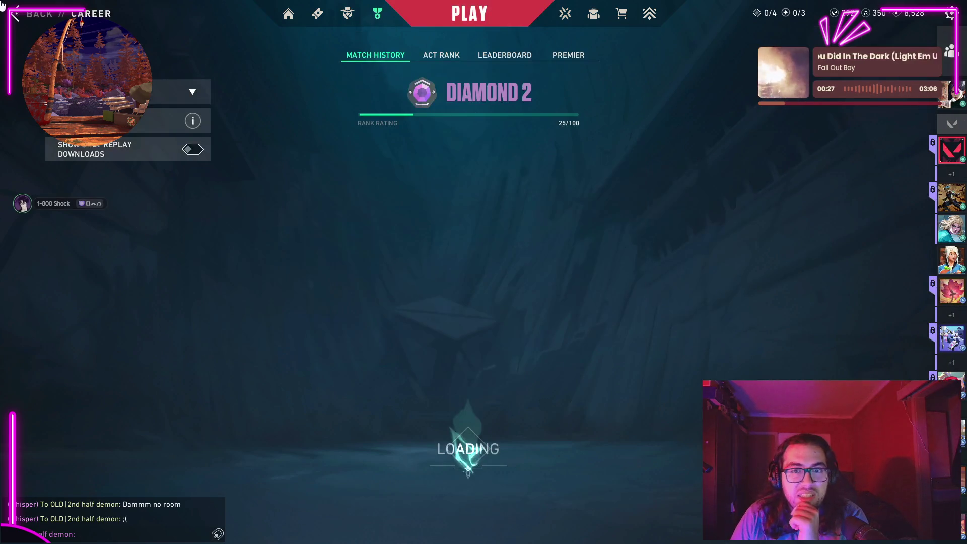
Scroll through the friends list and dismiss a friend's options card.
{"action": "mouse_move", "coordinate": [937, 231]}
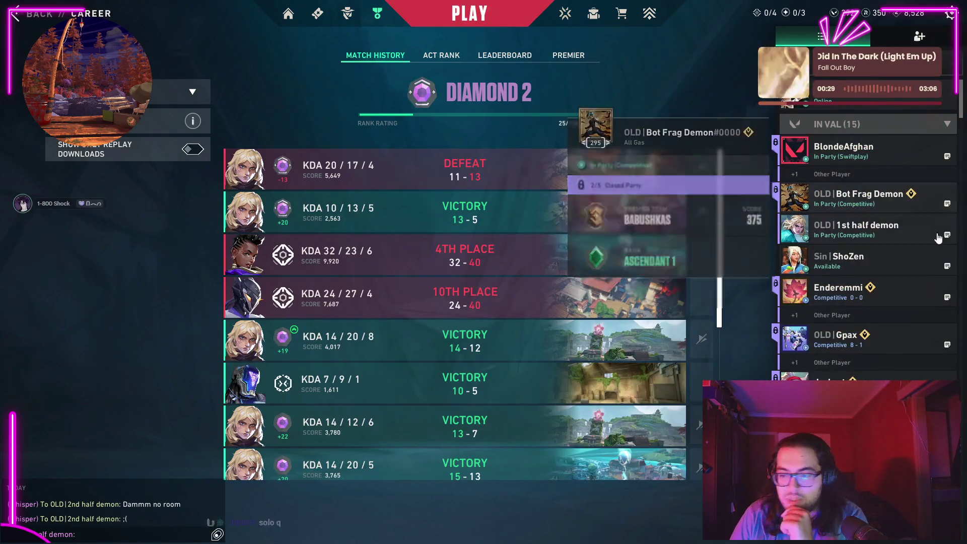
{"action": "scroll", "scroll_direction": "down", "scroll_amount": 3}
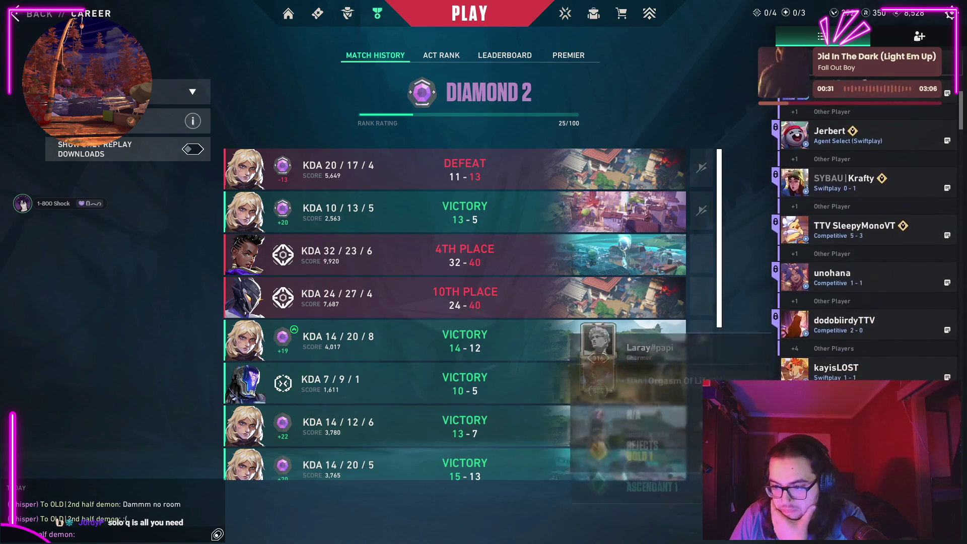
{"action": "scroll", "scroll_direction": "down", "scroll_amount": 3}
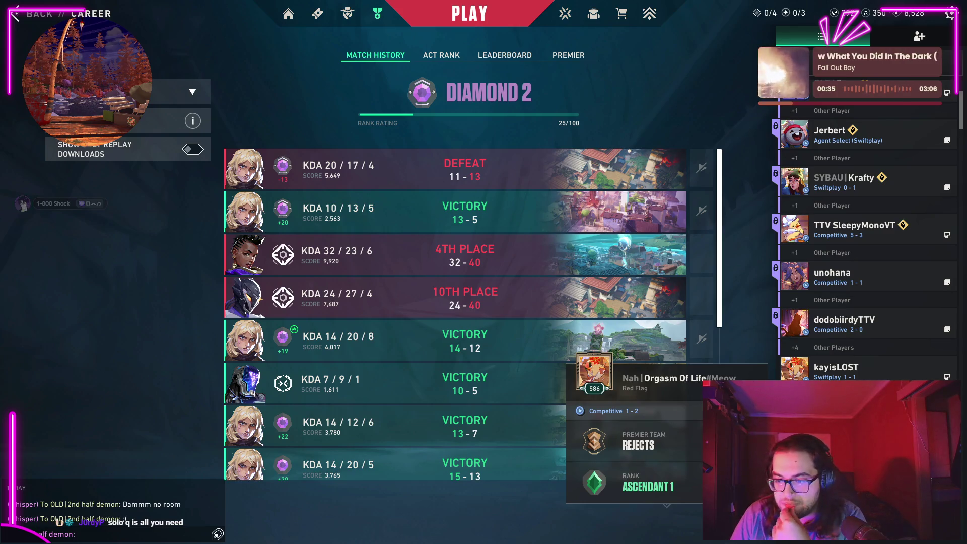
{"action": "key", "text": "Escape"}
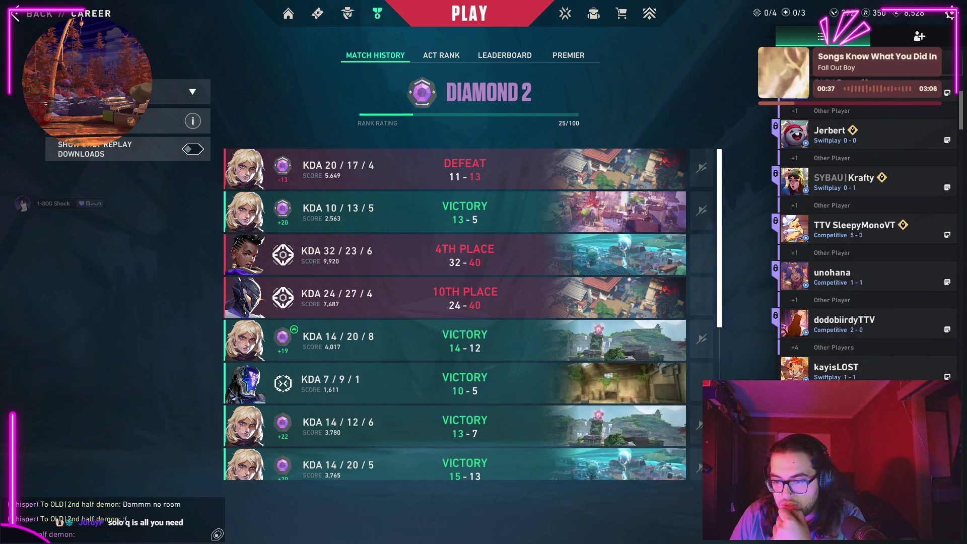
{"action": "scroll", "scroll_direction": "up", "scroll_amount": 3}
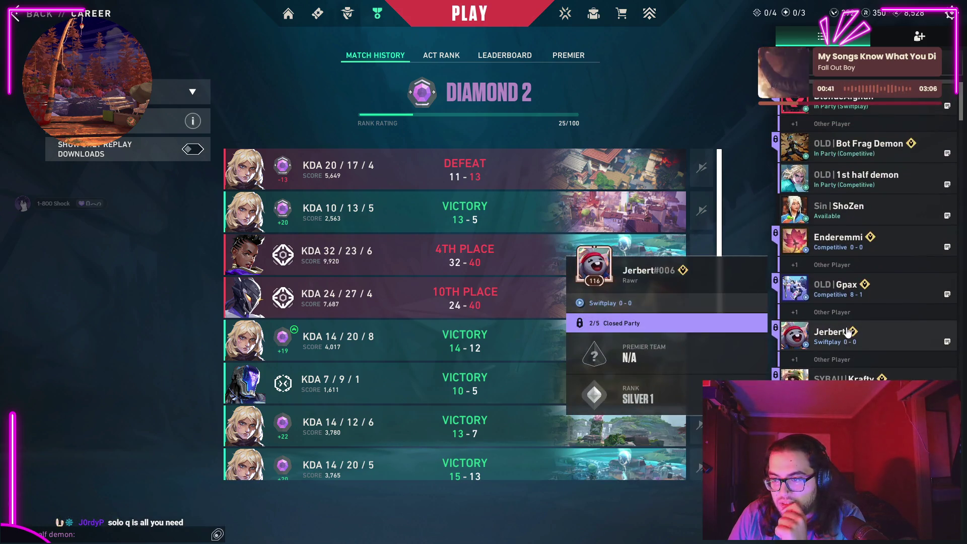
{"action": "scroll", "scroll_direction": "up", "scroll_amount": 3}
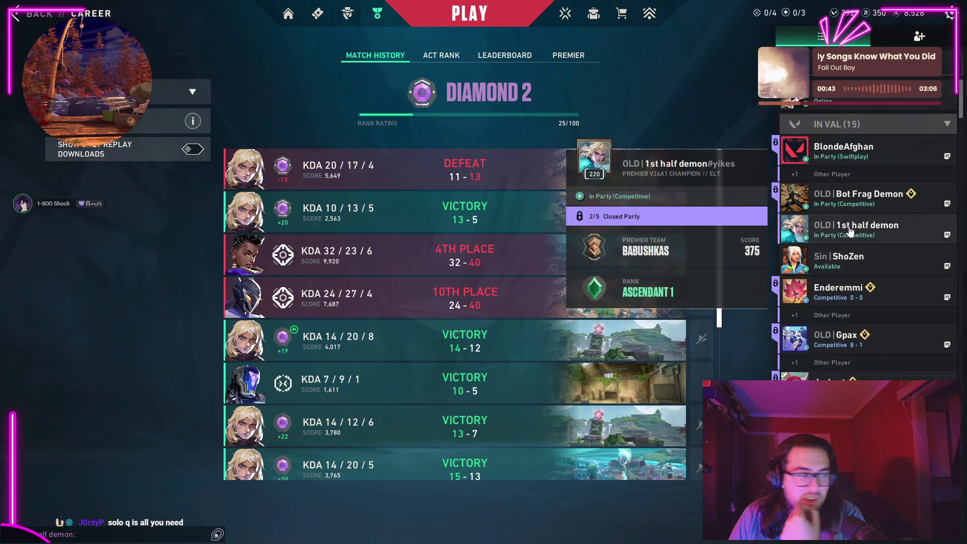
Whisper another friend "meow for me", close chat, and return to the Unrated Play lobby.
{"action": "mouse_move", "coordinate": [853, 302]}
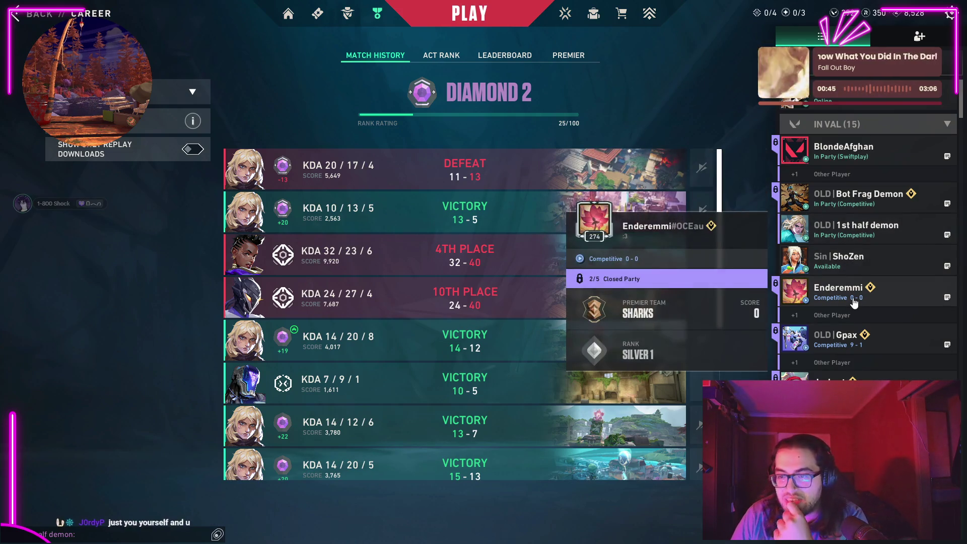
{"action": "scroll", "scroll_direction": "down", "scroll_amount": 3}
{"action": "scroll", "scroll_direction": "up", "scroll_amount": 3}
{"action": "left_click", "coordinate": [868, 298]}
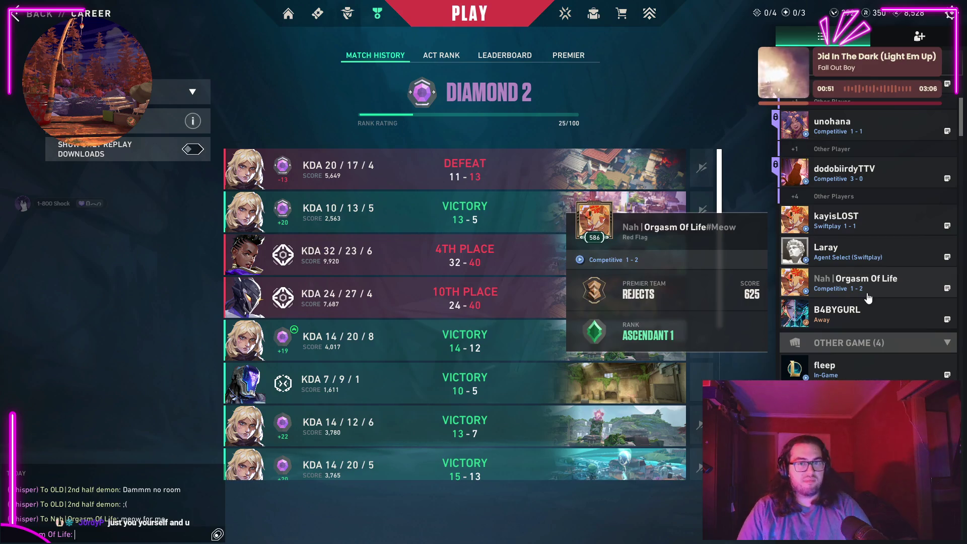
{"action": "key", "text": "Escape"}
{"action": "left_click", "coordinate": [494, 19]}
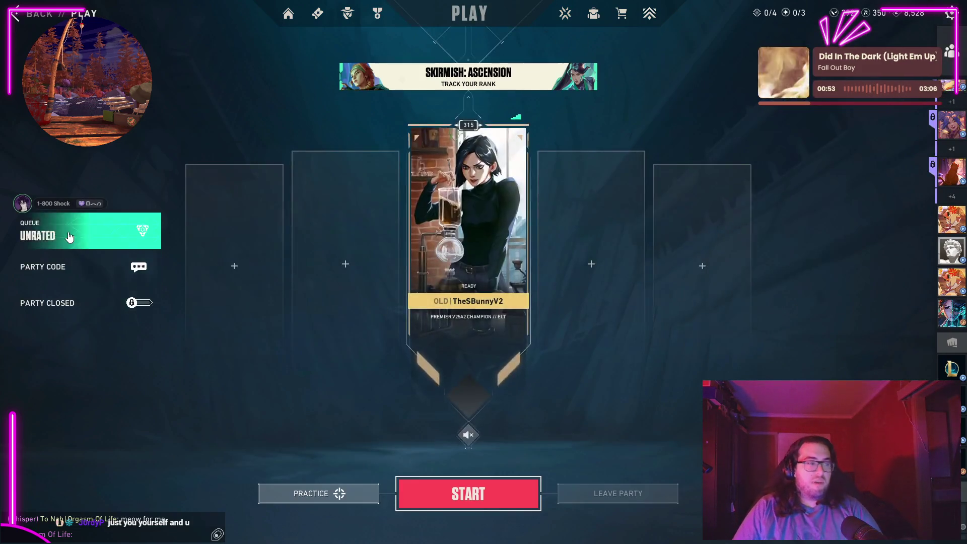
Queue the party for Swiftplay, orbiting the Unity spaceship scene until Match Found appears.
{"action": "left_click", "coordinate": [141, 228]}
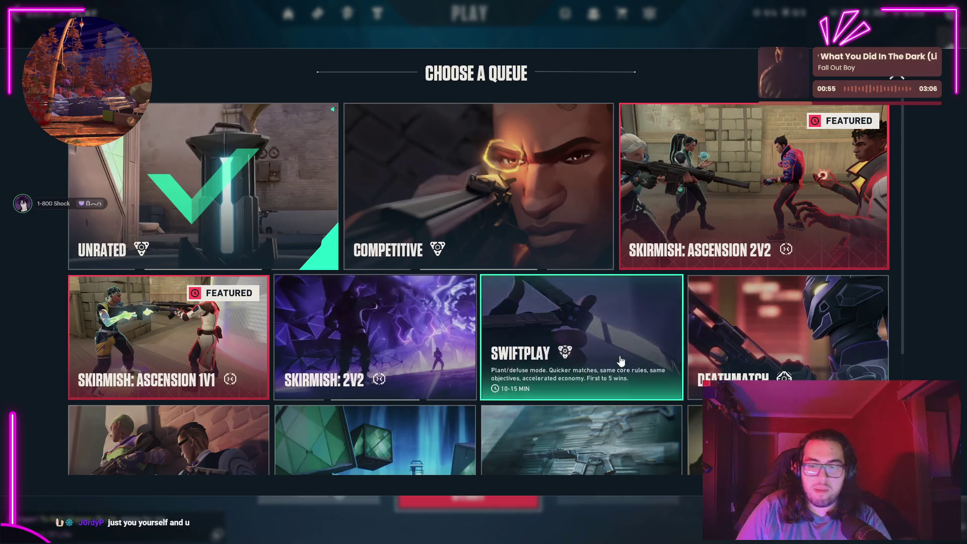
{"action": "left_click", "coordinate": [581, 344]}
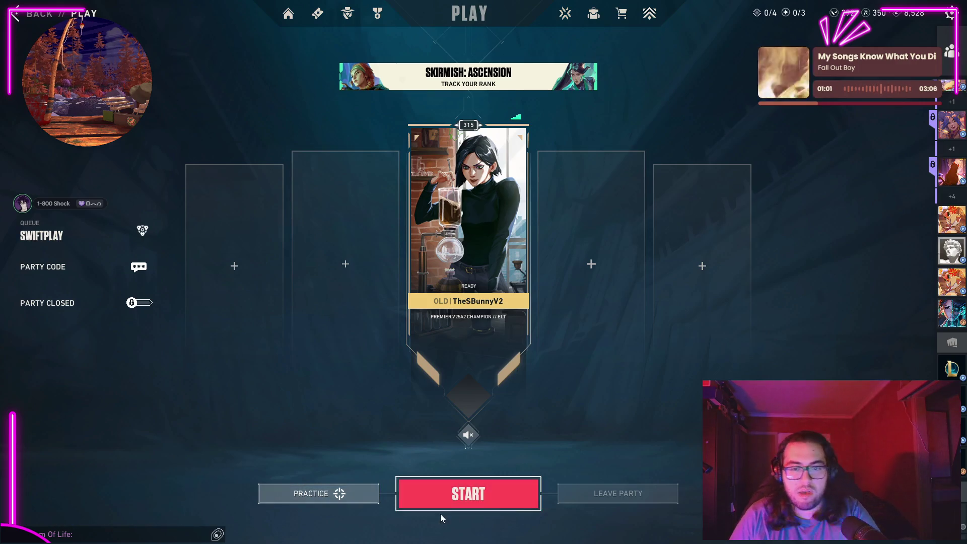
{"action": "key", "text": "alt+Tab"}
{"action": "key", "text": "alt+Tab"}
{"action": "key", "text": "alt+Tab"}
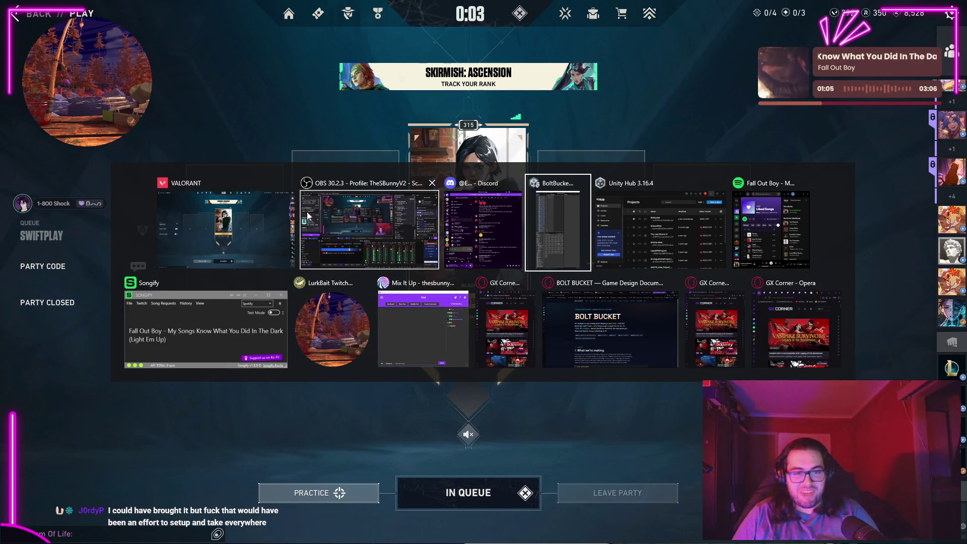
{"action": "left_click_drag", "start_coordinate": [403, 297], "coordinate": [838, 248]}
{"action": "key", "text": "alt+Tab"}
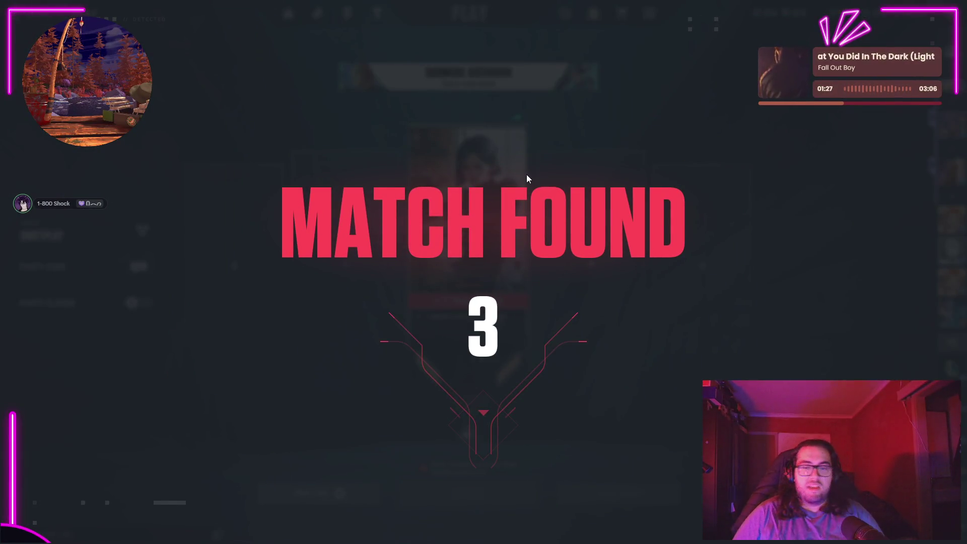
{"action": "key", "text": "alt+Tab"}
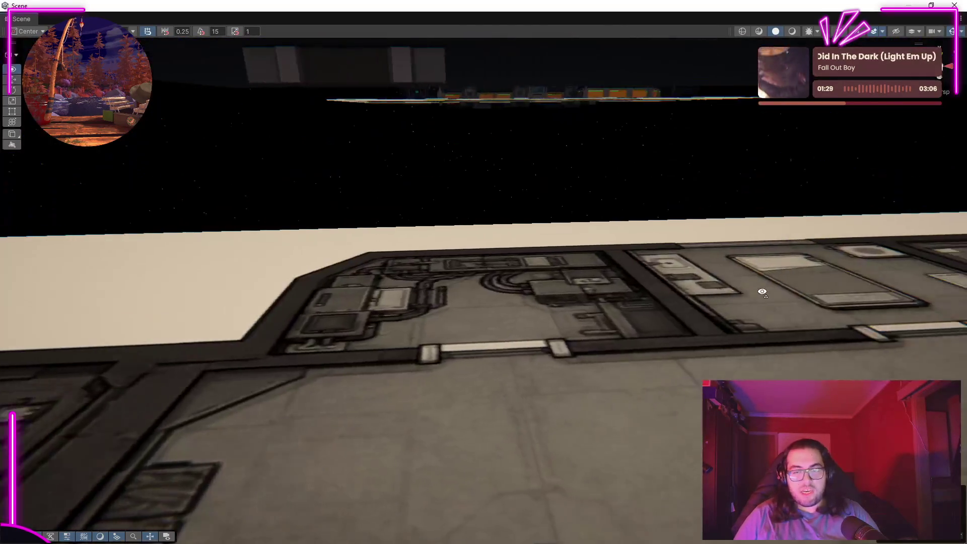